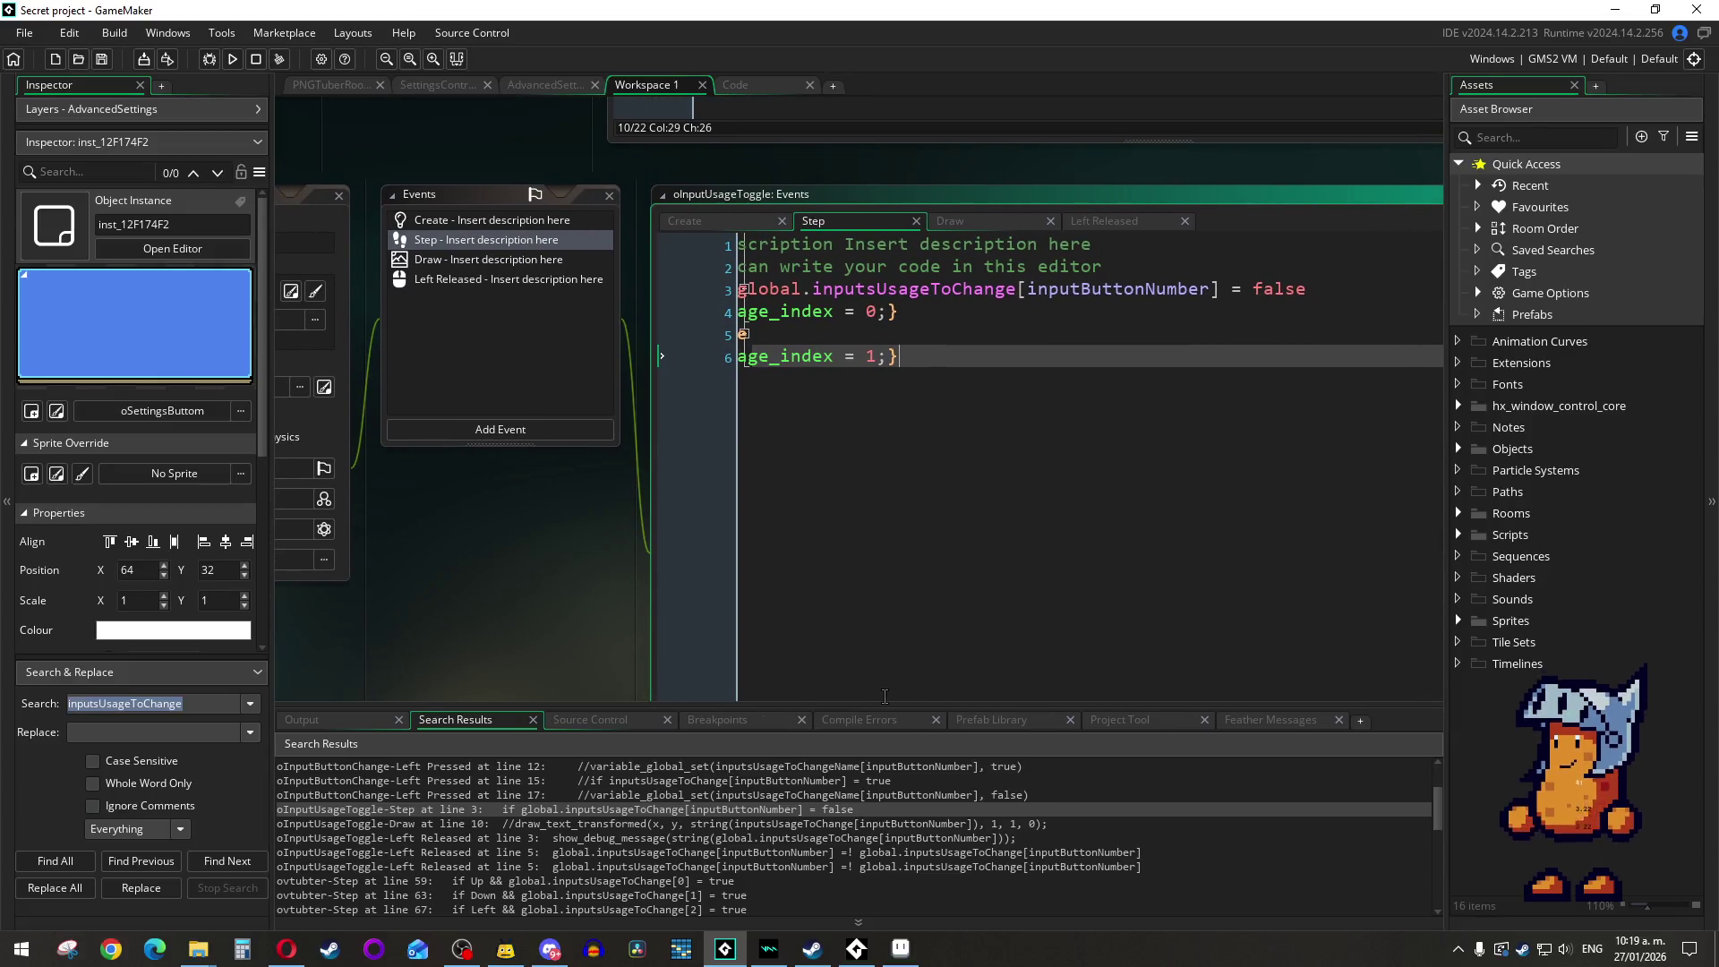
Step: Review oInputUsageToggle's Step event, which sets image_index from global.inputsUsageToChange[inputButtonNumber]
left_click(744, 313)
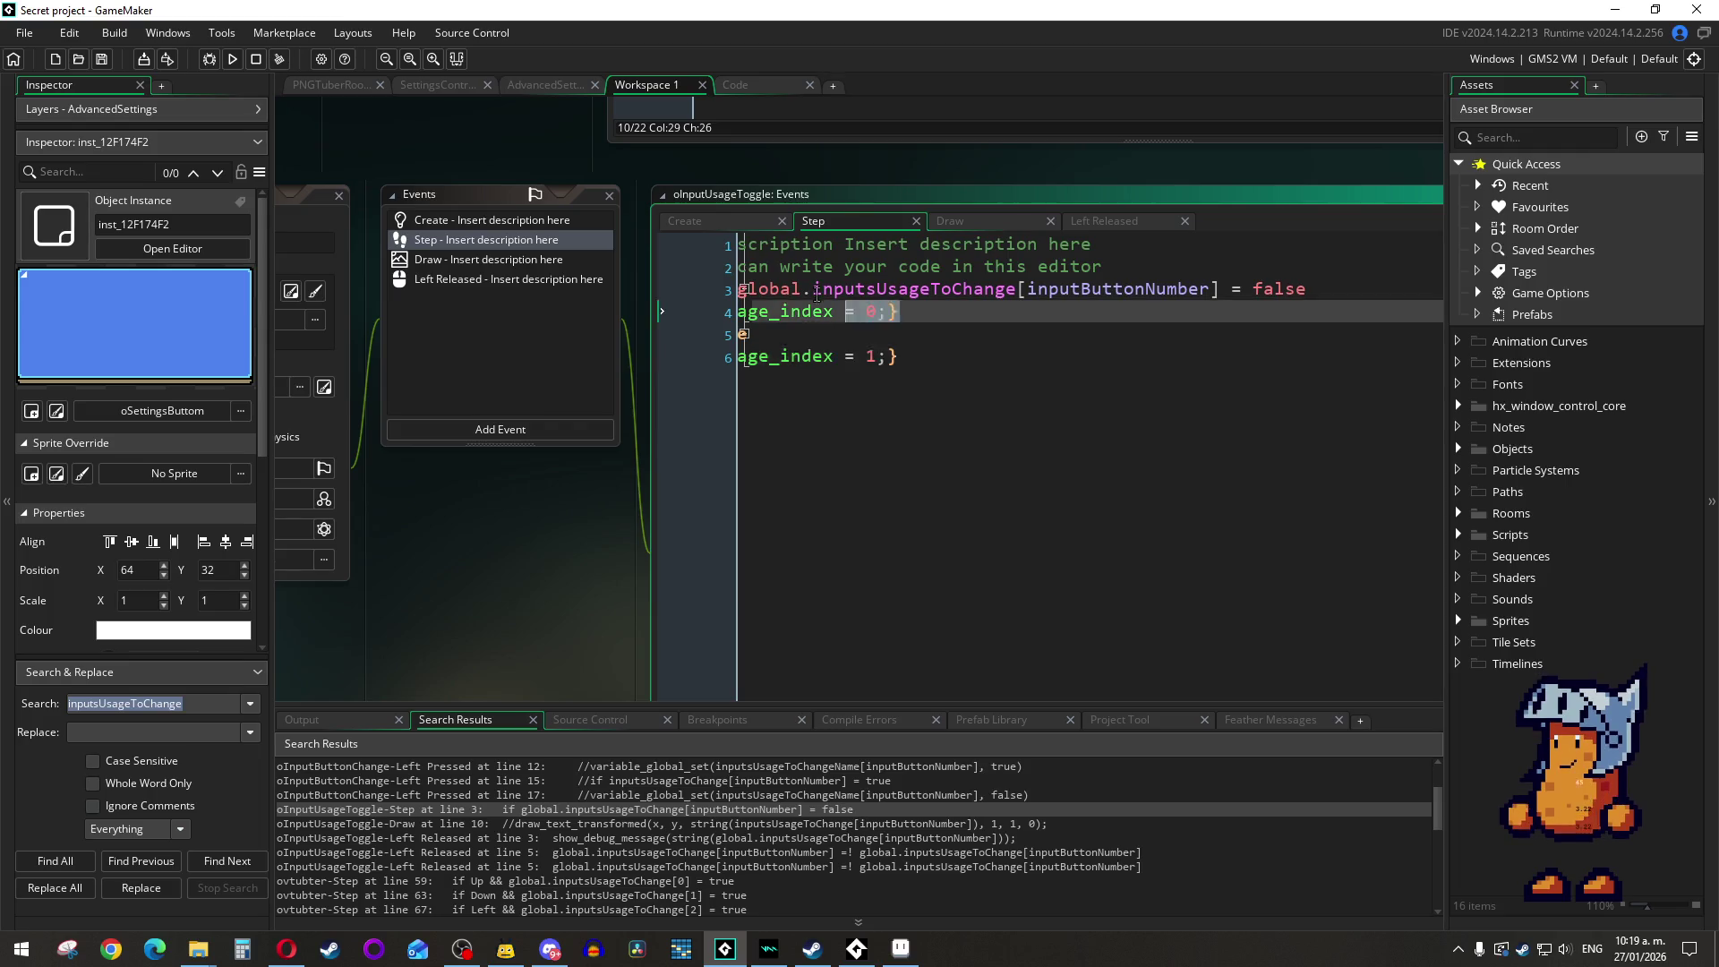
left_click(963, 377)
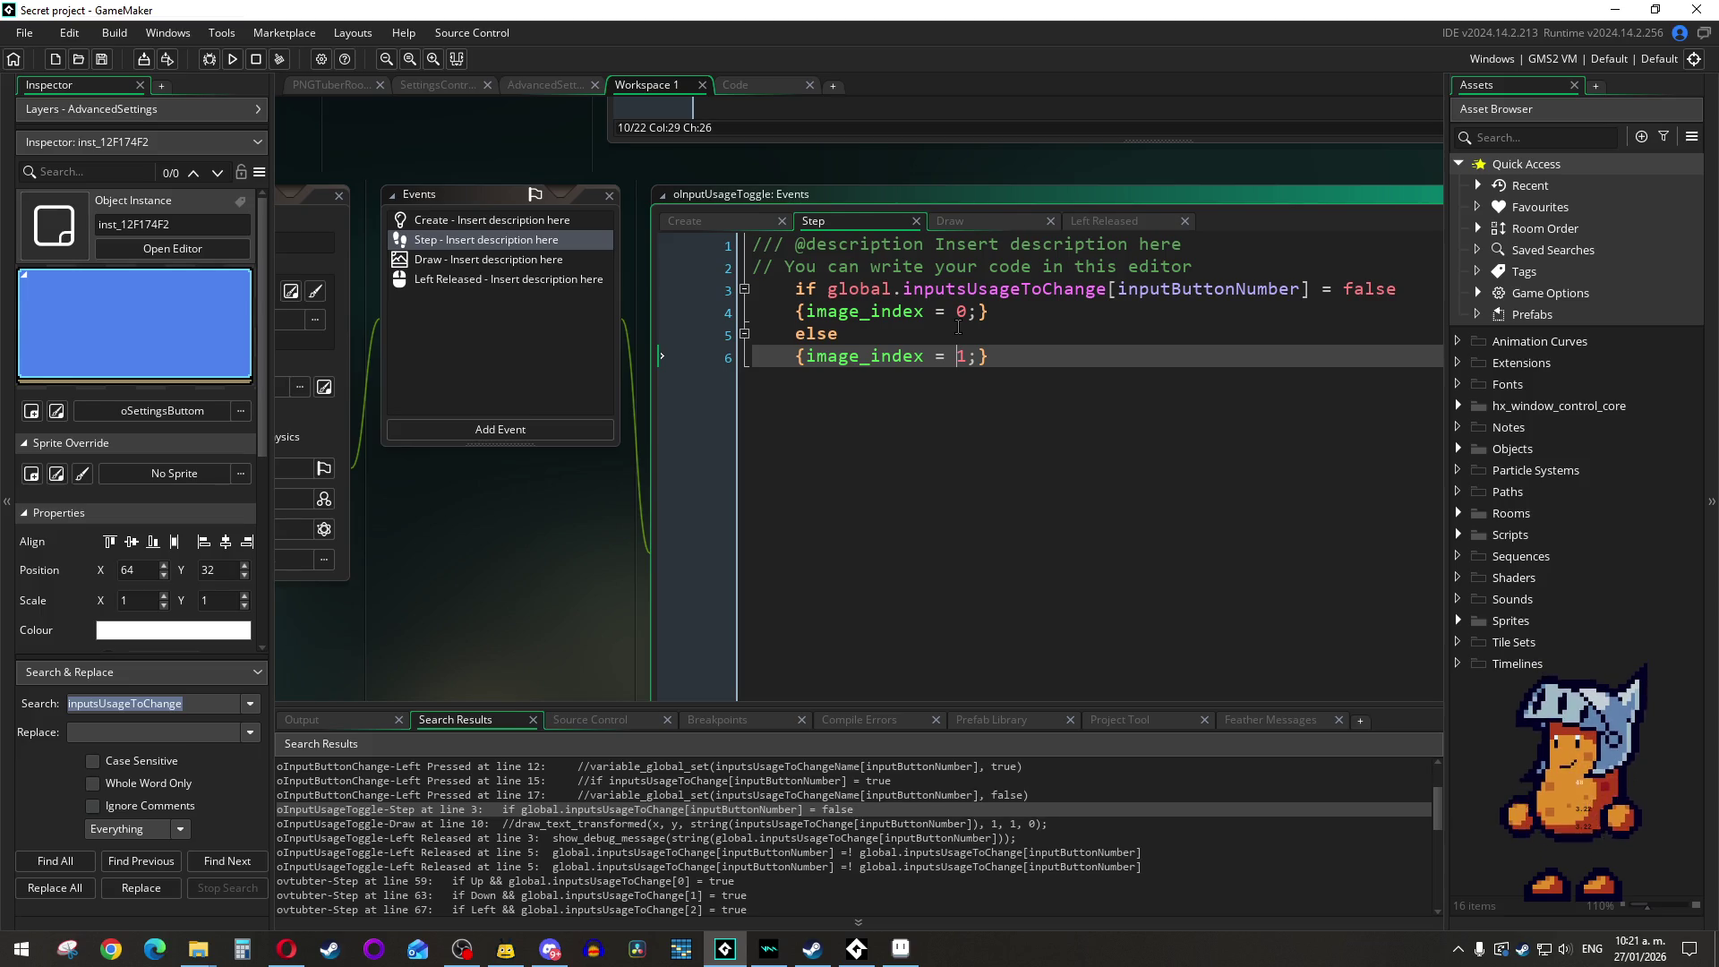
Step: Inspect the global.inputUsageActivation struct in global_variables.gml, then return to the Step event workspace
left_click(763, 84)
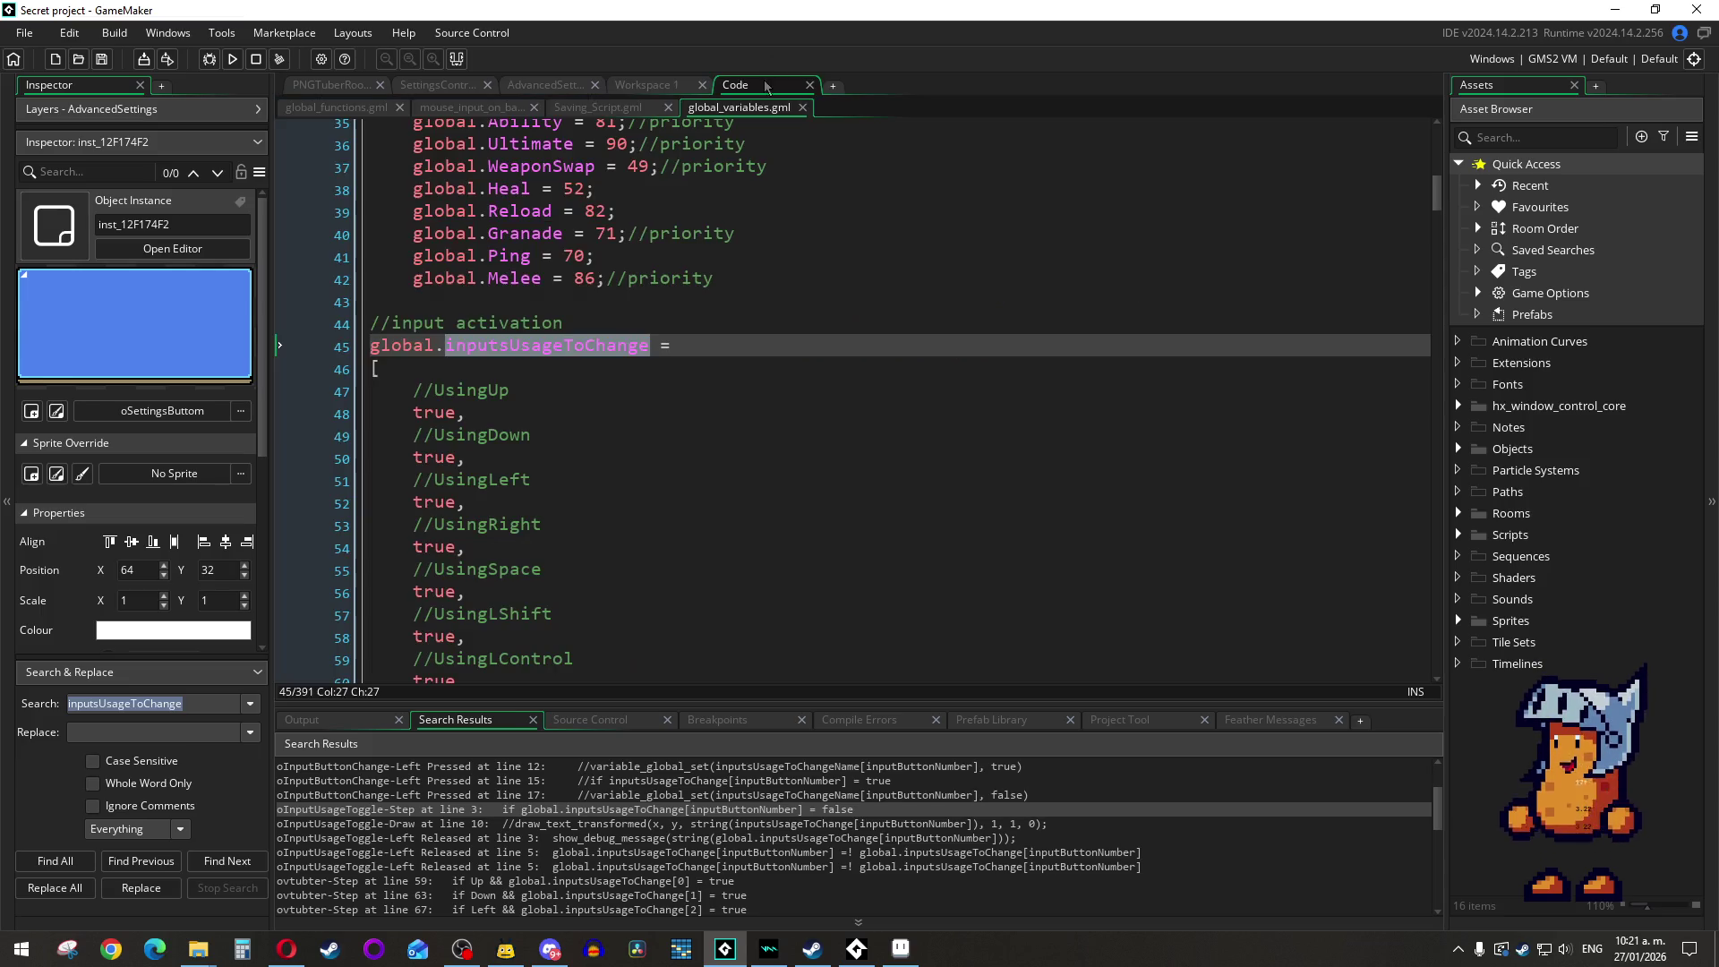
key("Down")
key("Down")
key("Down")
scroll(767, 391, "down", 5)
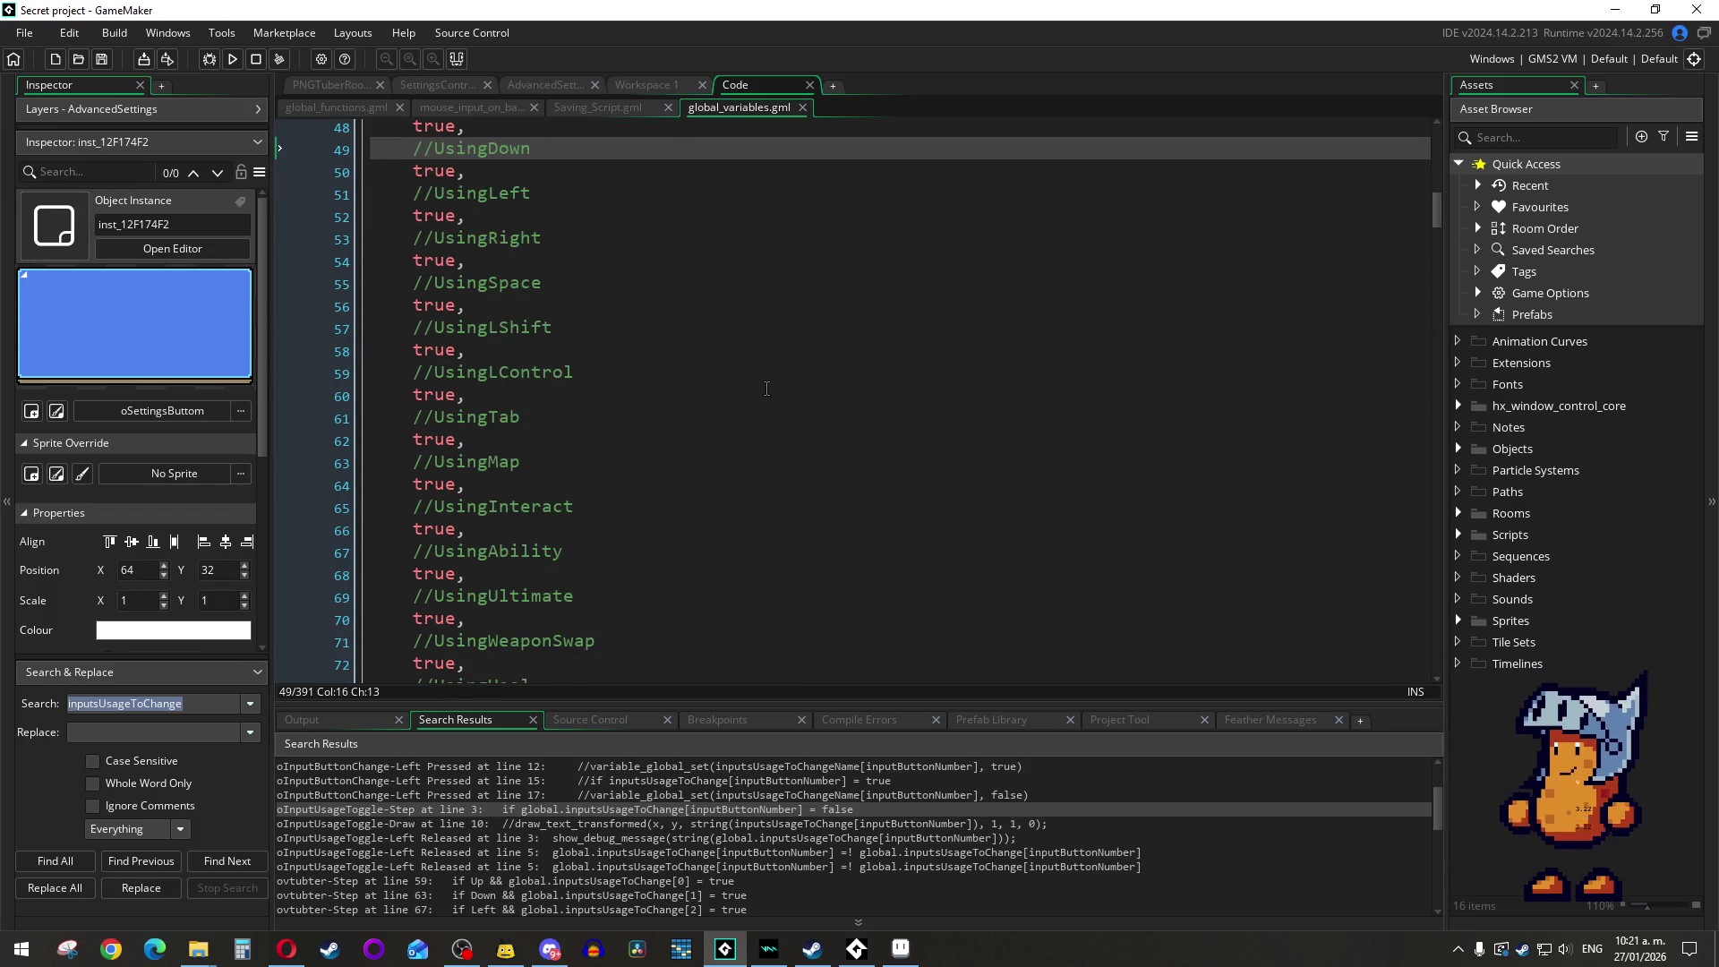
scroll(741, 400, "down", 10)
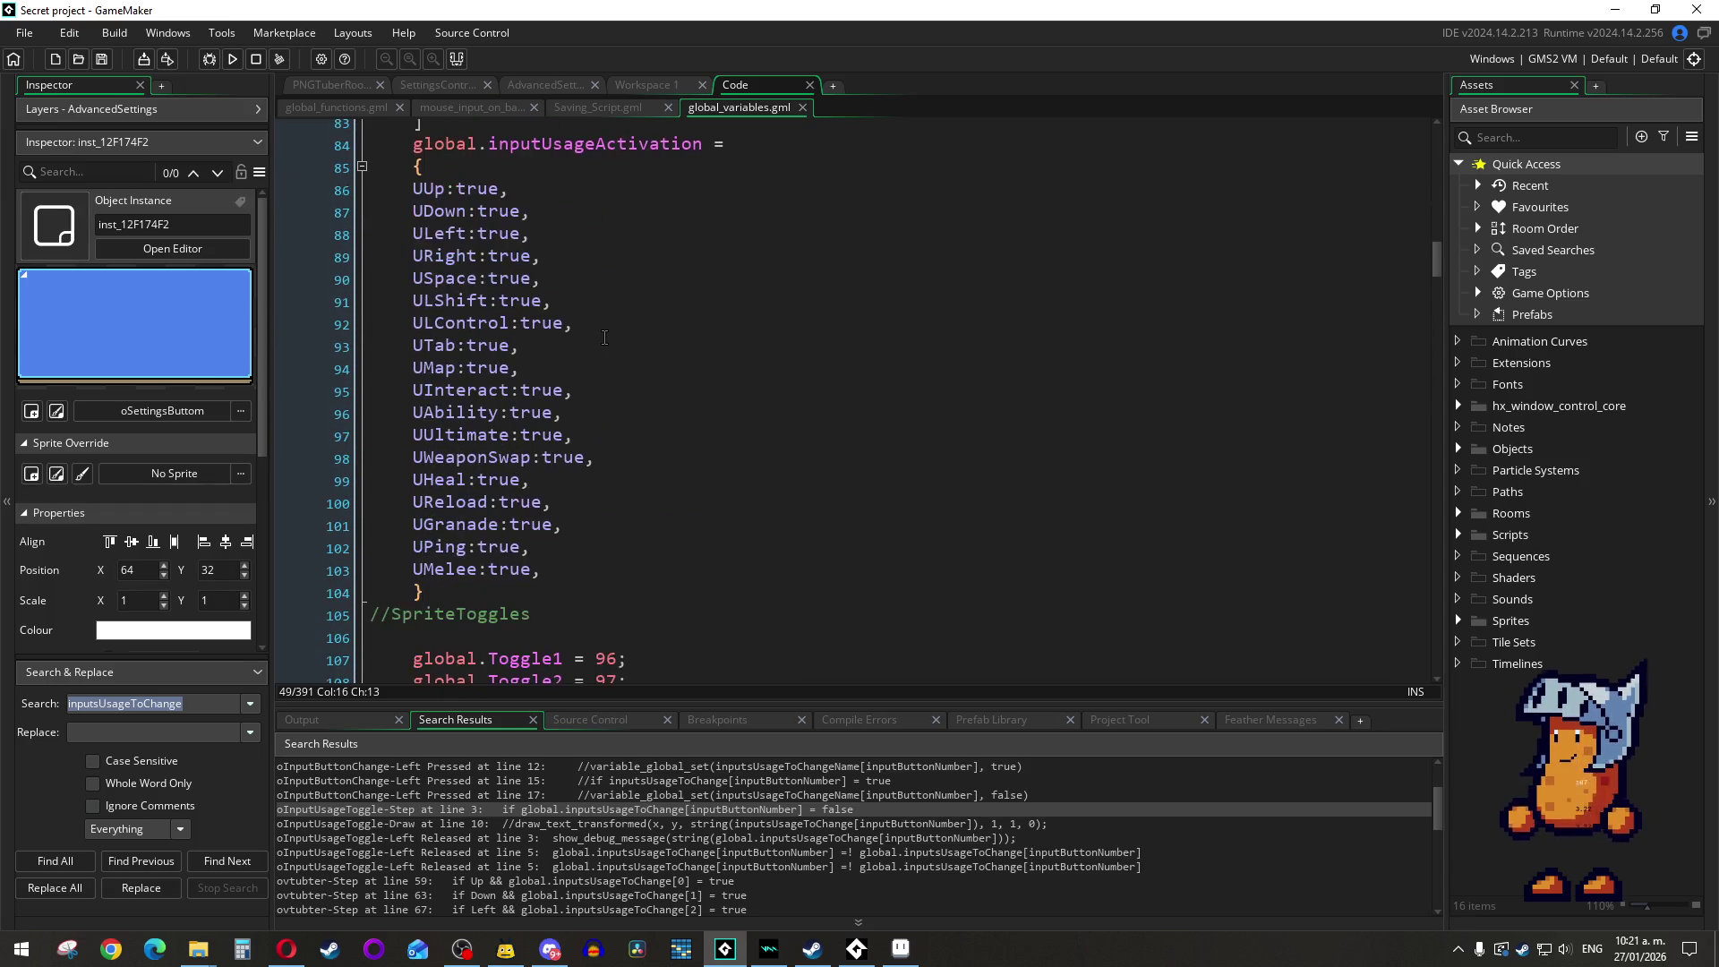
mouse_move(435, 183)
left_mouse_down()
mouse_move(555, 278)
mouse_move(733, 637)
left_mouse_up()
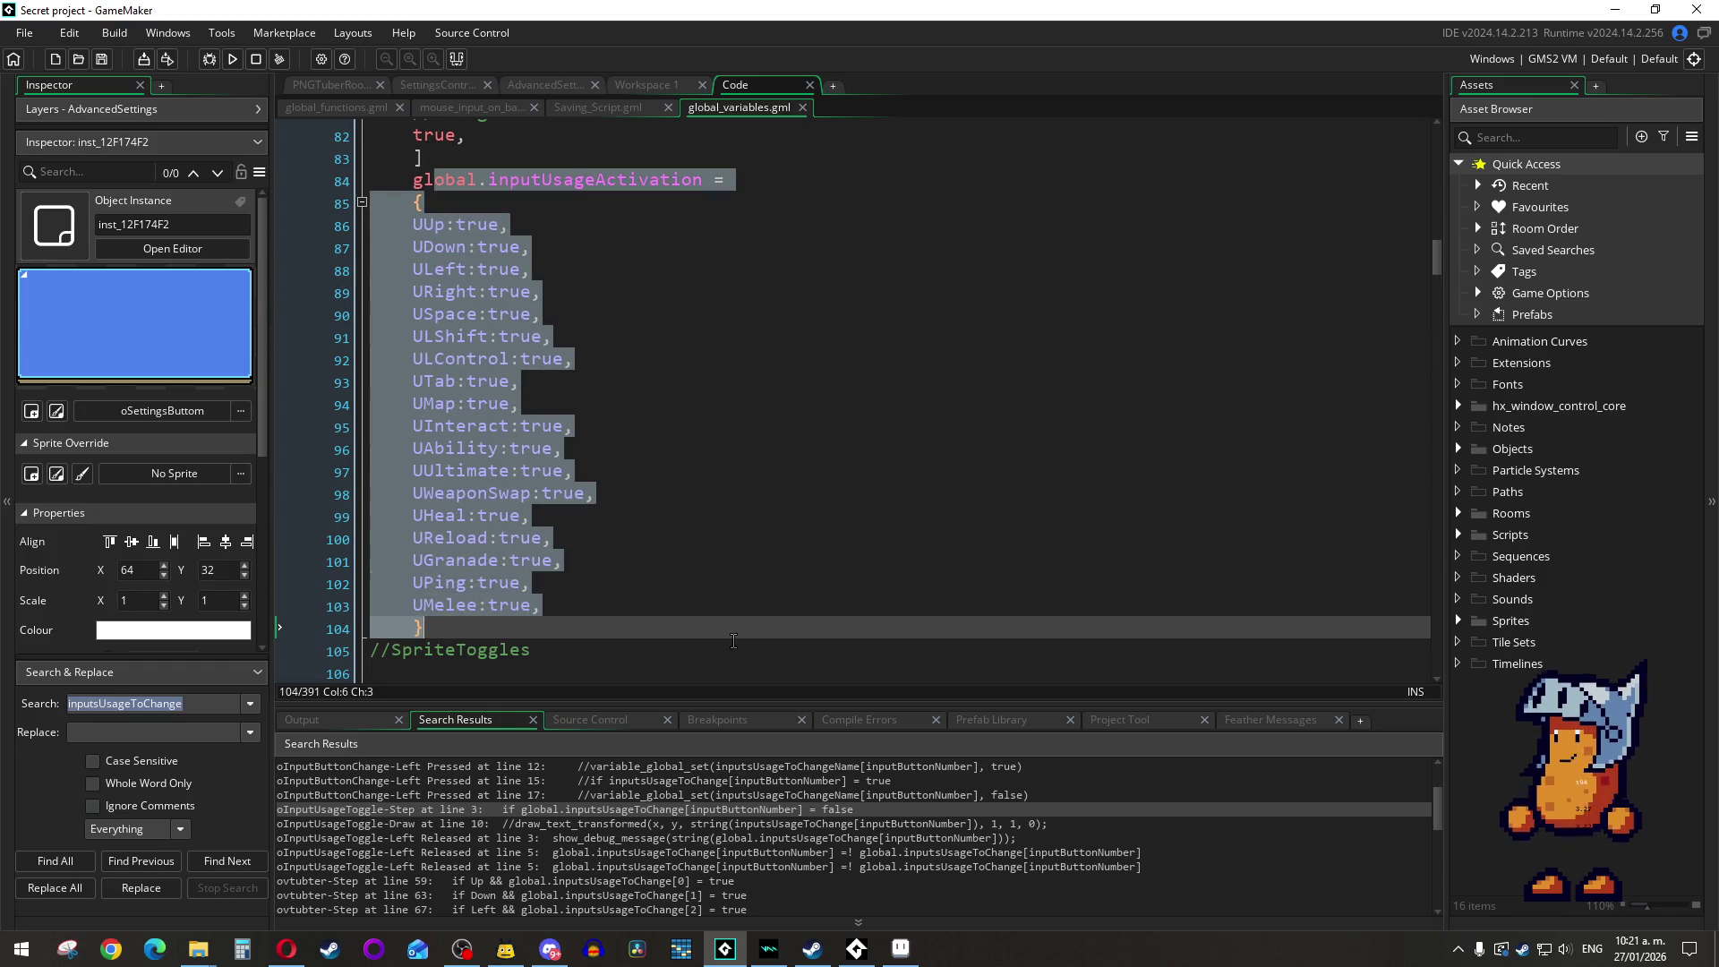
scroll(734, 566, "up", 3)
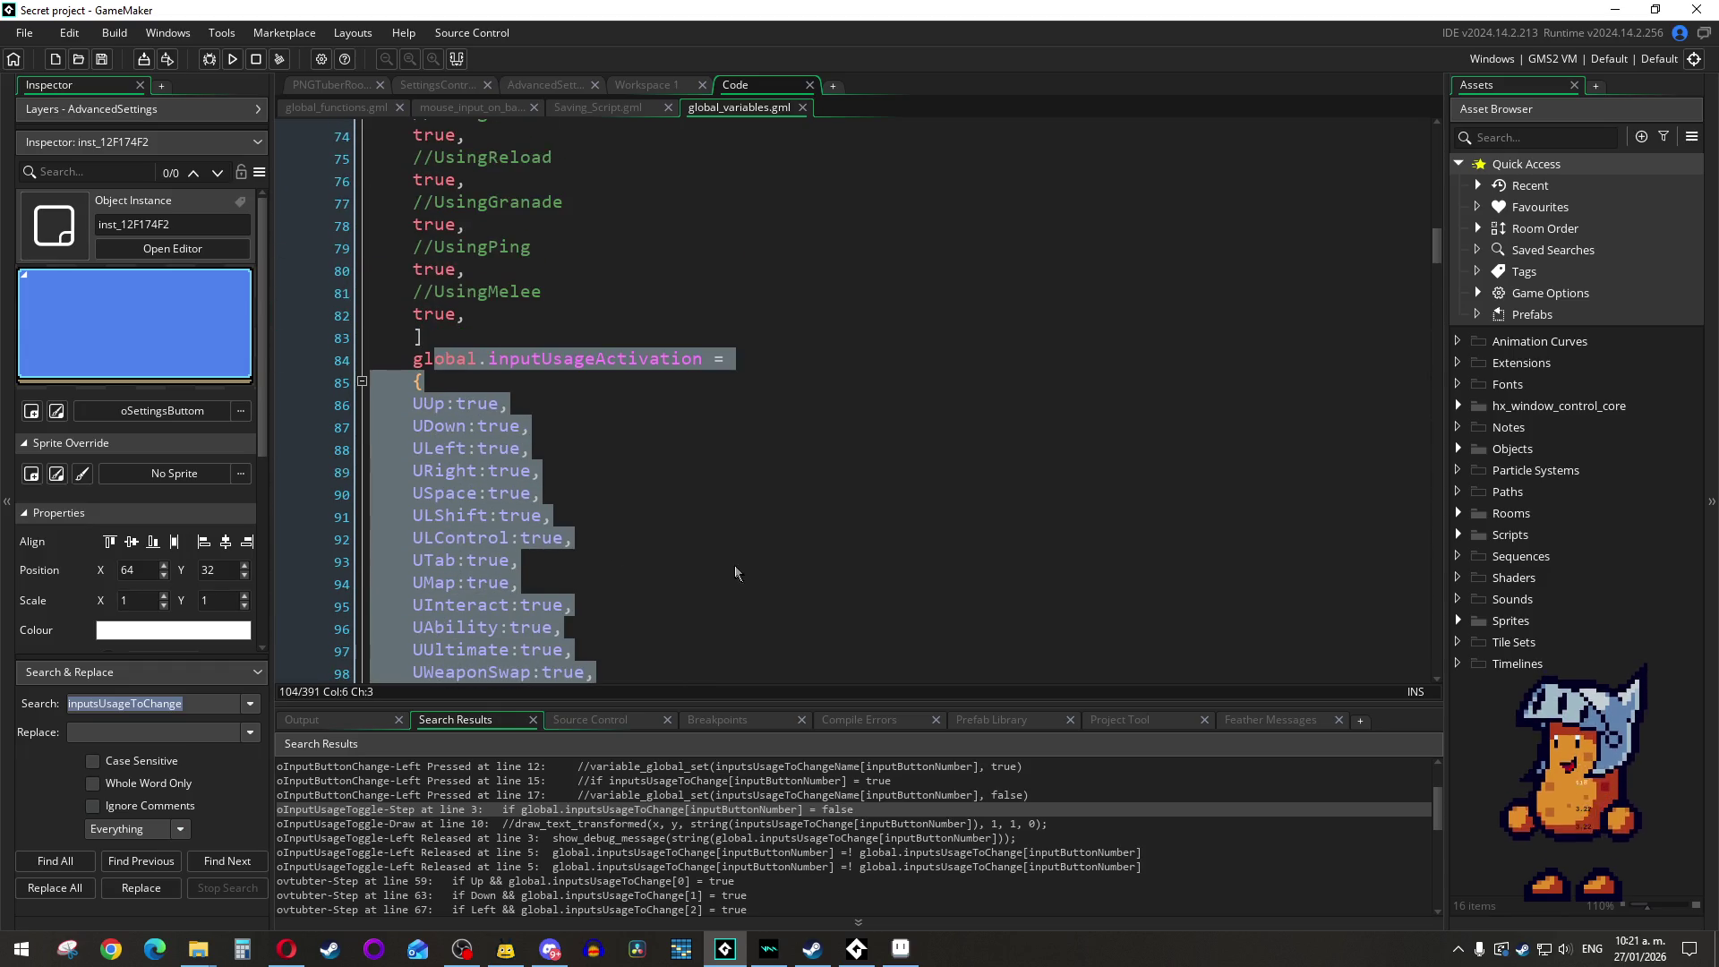
left_click(638, 90)
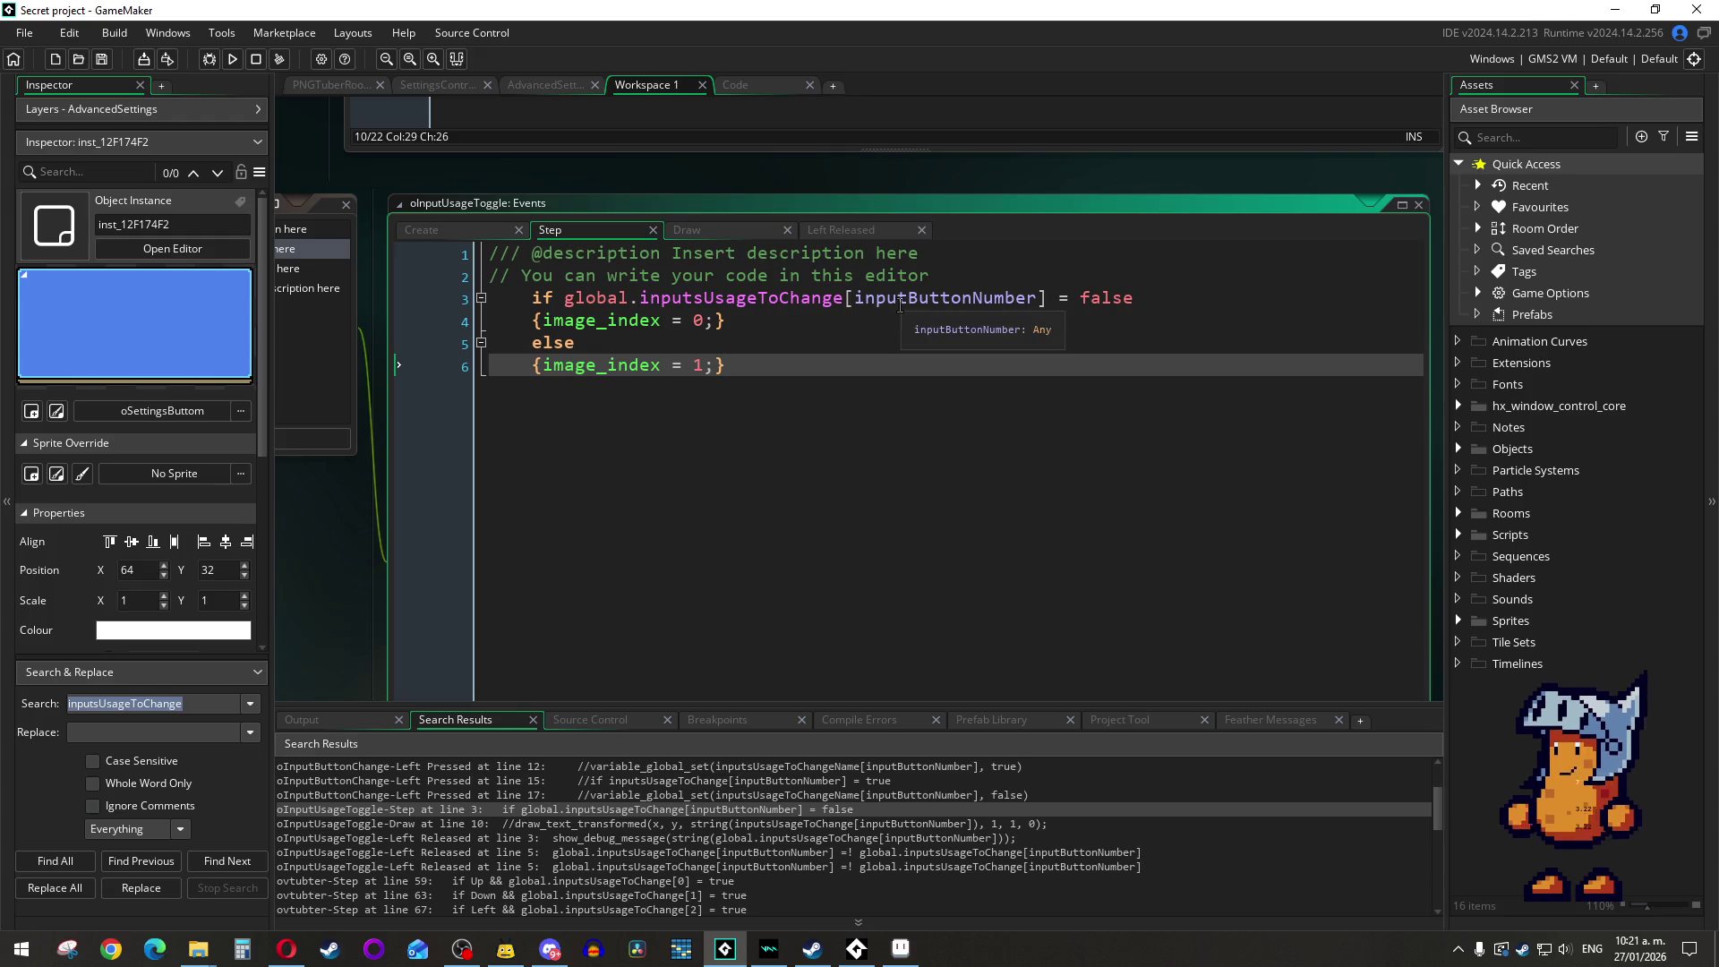
Step: Review line 6 of the Left Released event, then view Saving_Script.gml's settings.txt save code
left_click(855, 230)
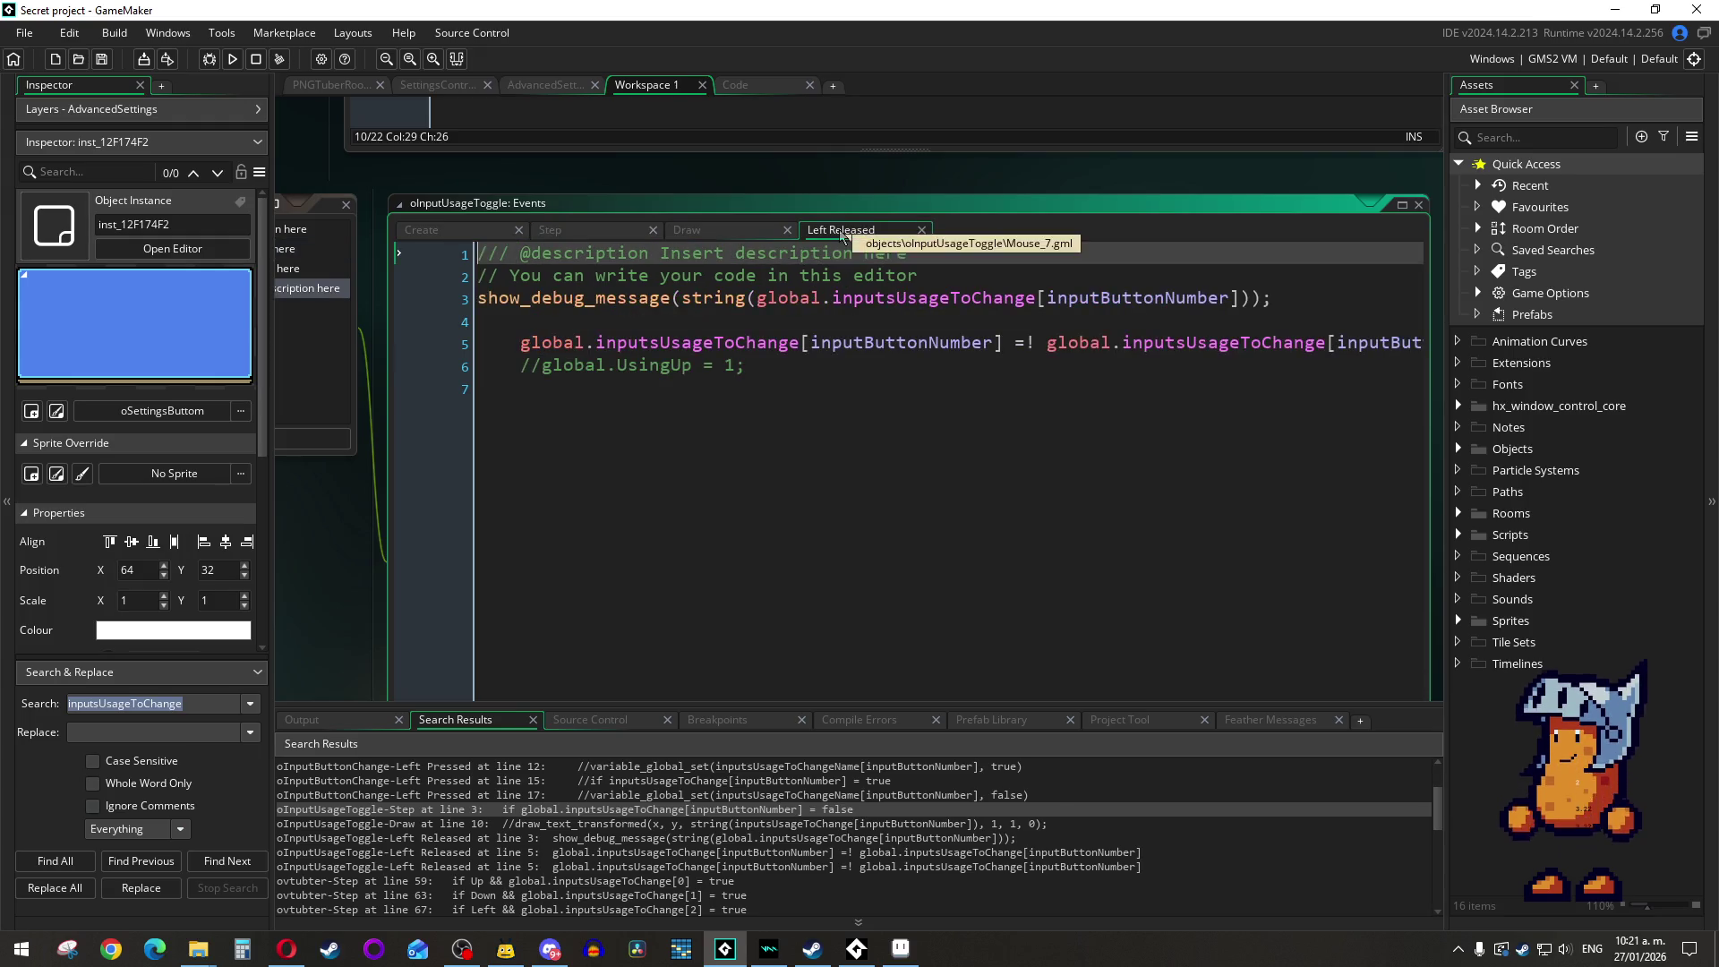
left_click(976, 363)
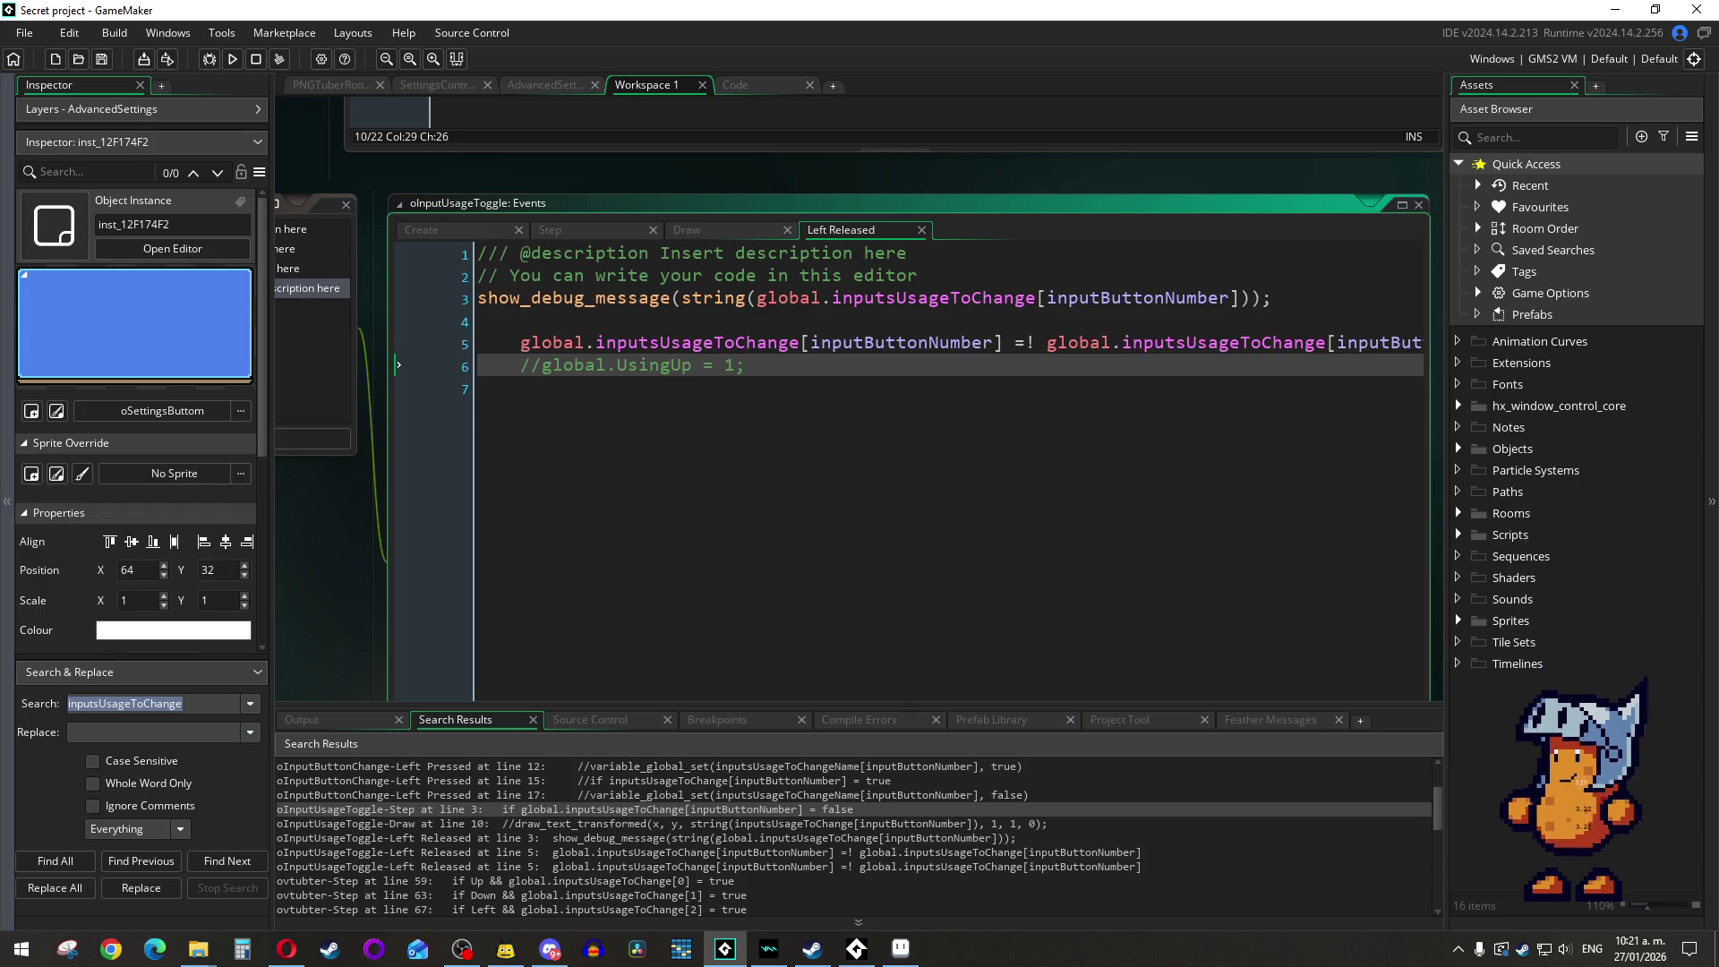
key("alt+Tab")
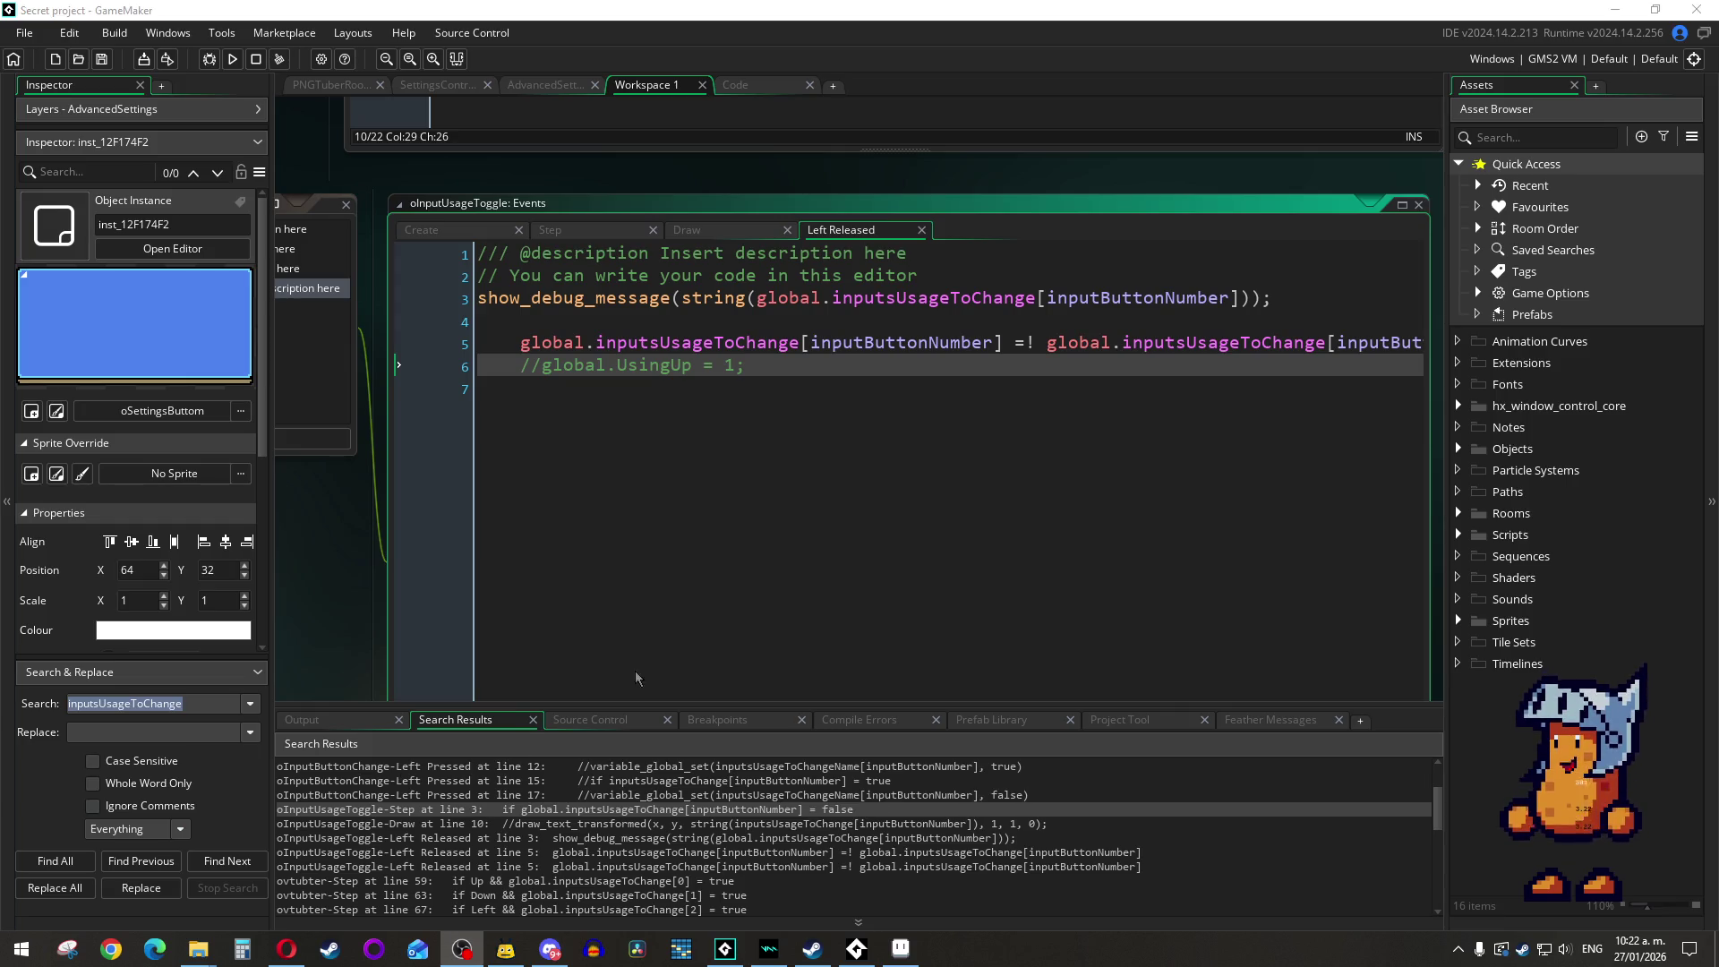
left_click(795, 549)
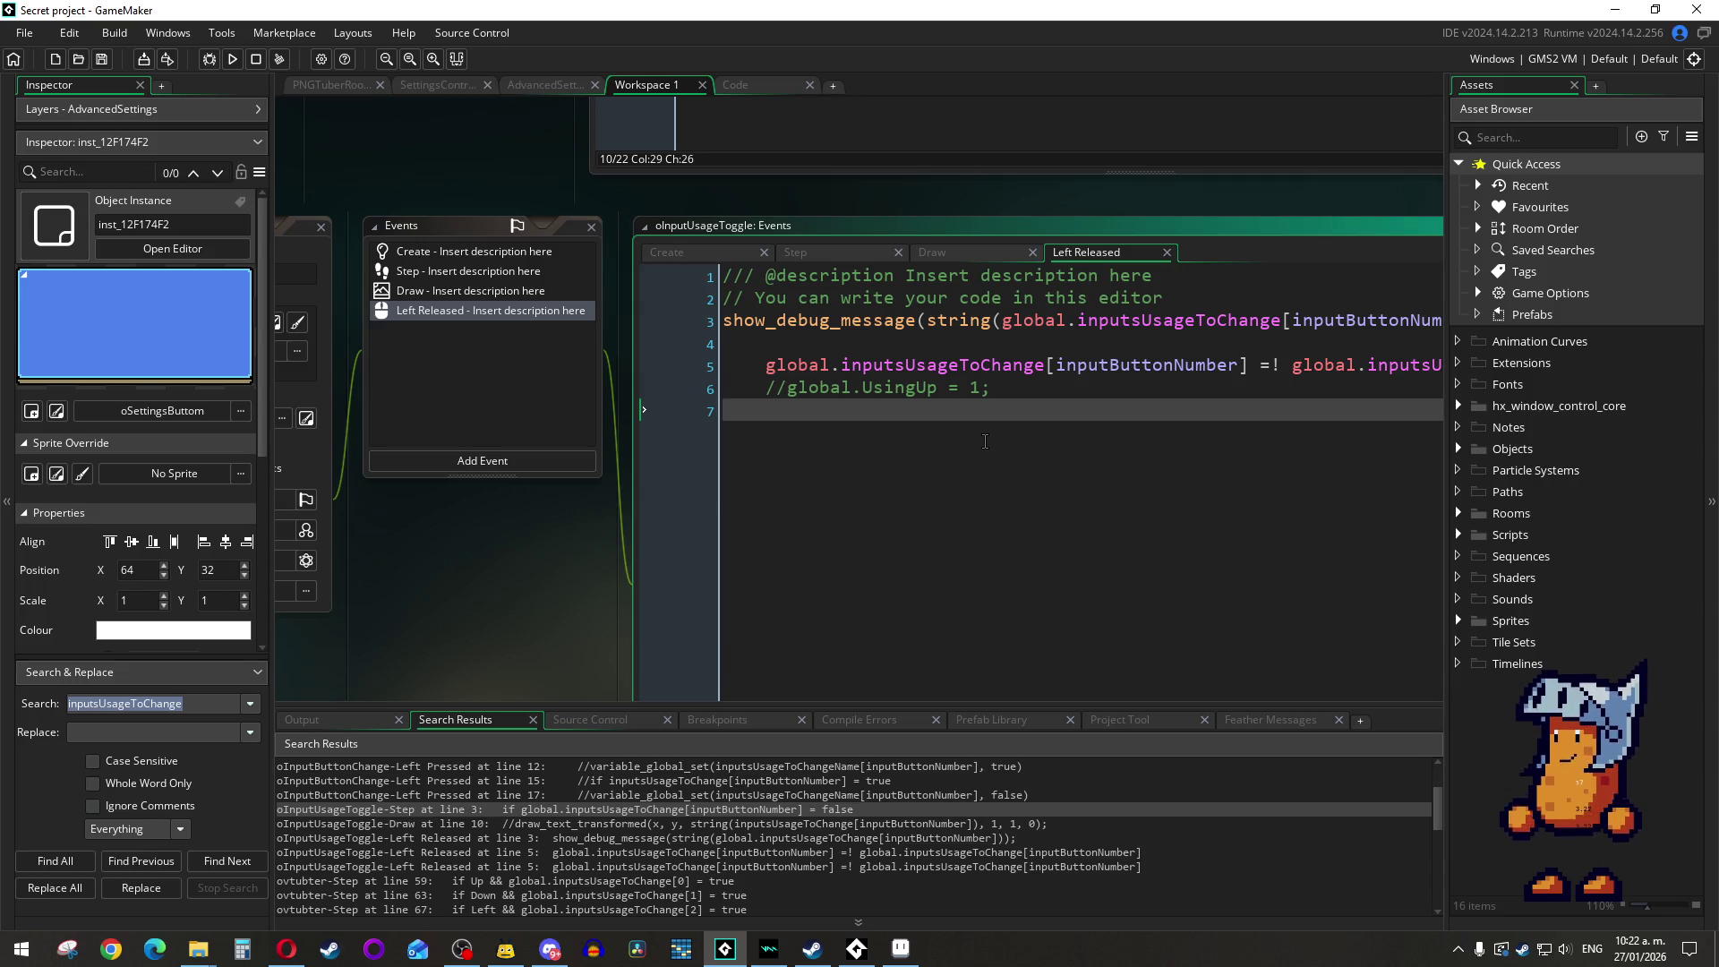
left_click(1024, 388)
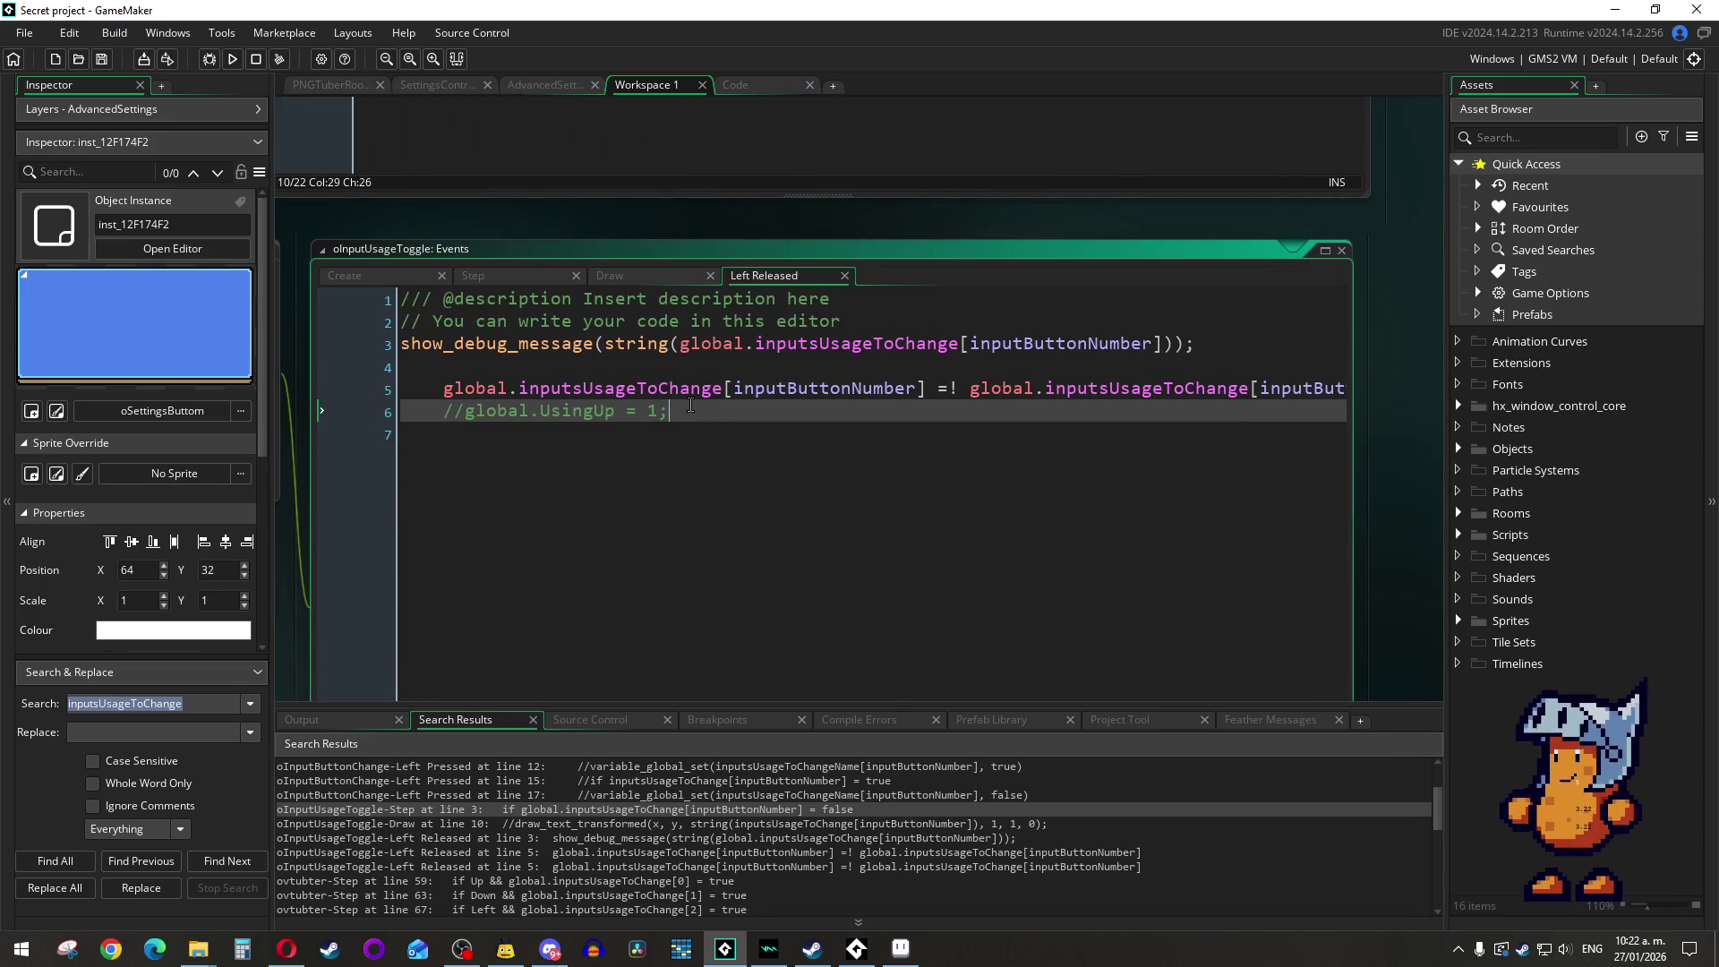
left_click(772, 83)
Step: Comment out the global.inputUsageActivation struct (lines 84–104) and save global_variables.gml
scroll(681, 573, "down", 4)
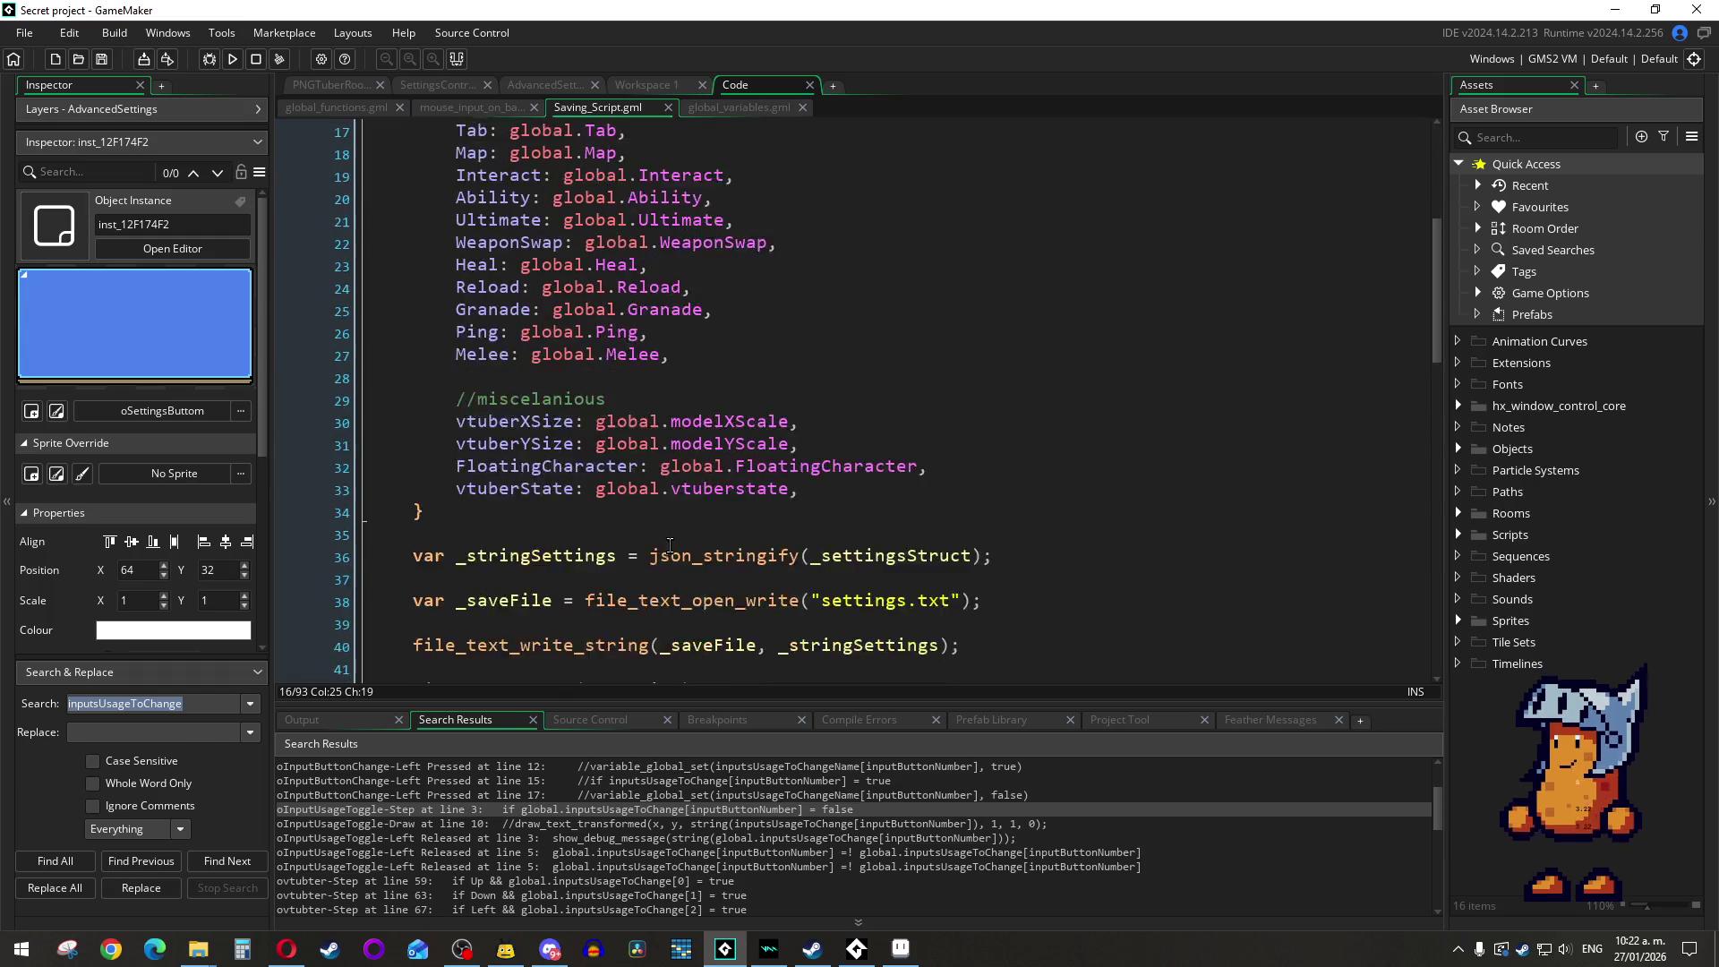
scroll(669, 544, "up", 2)
left_click(740, 107)
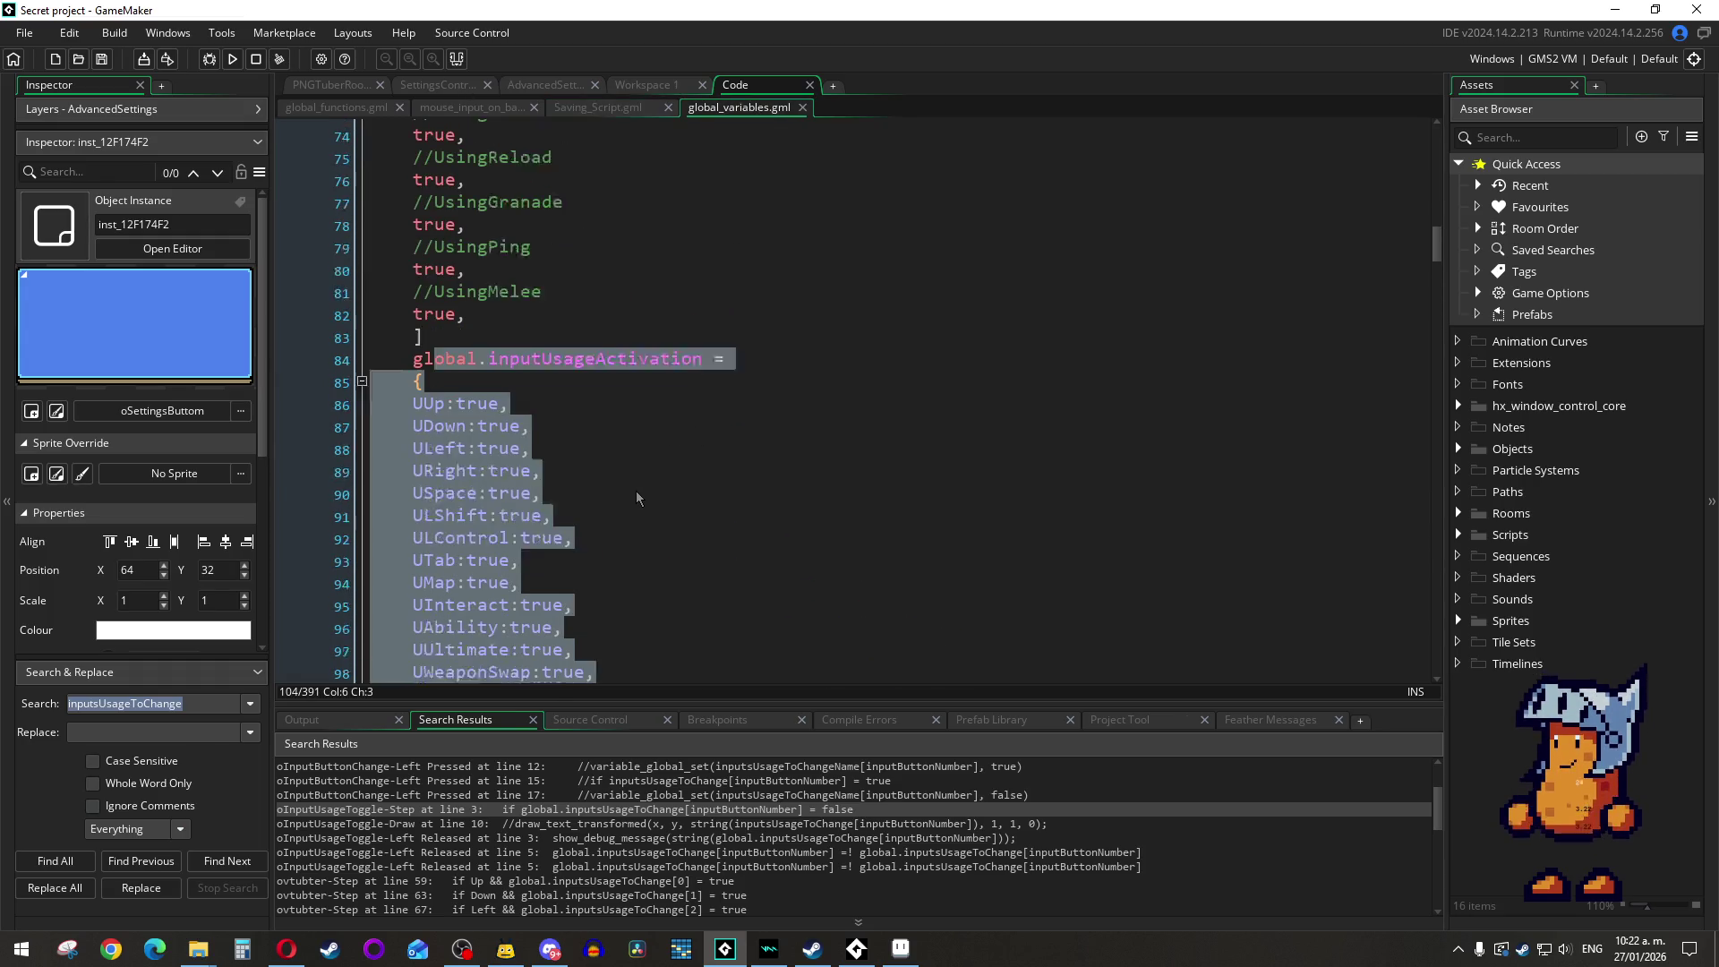
scroll(638, 498, "down", 5)
left_click(616, 428, "shift")
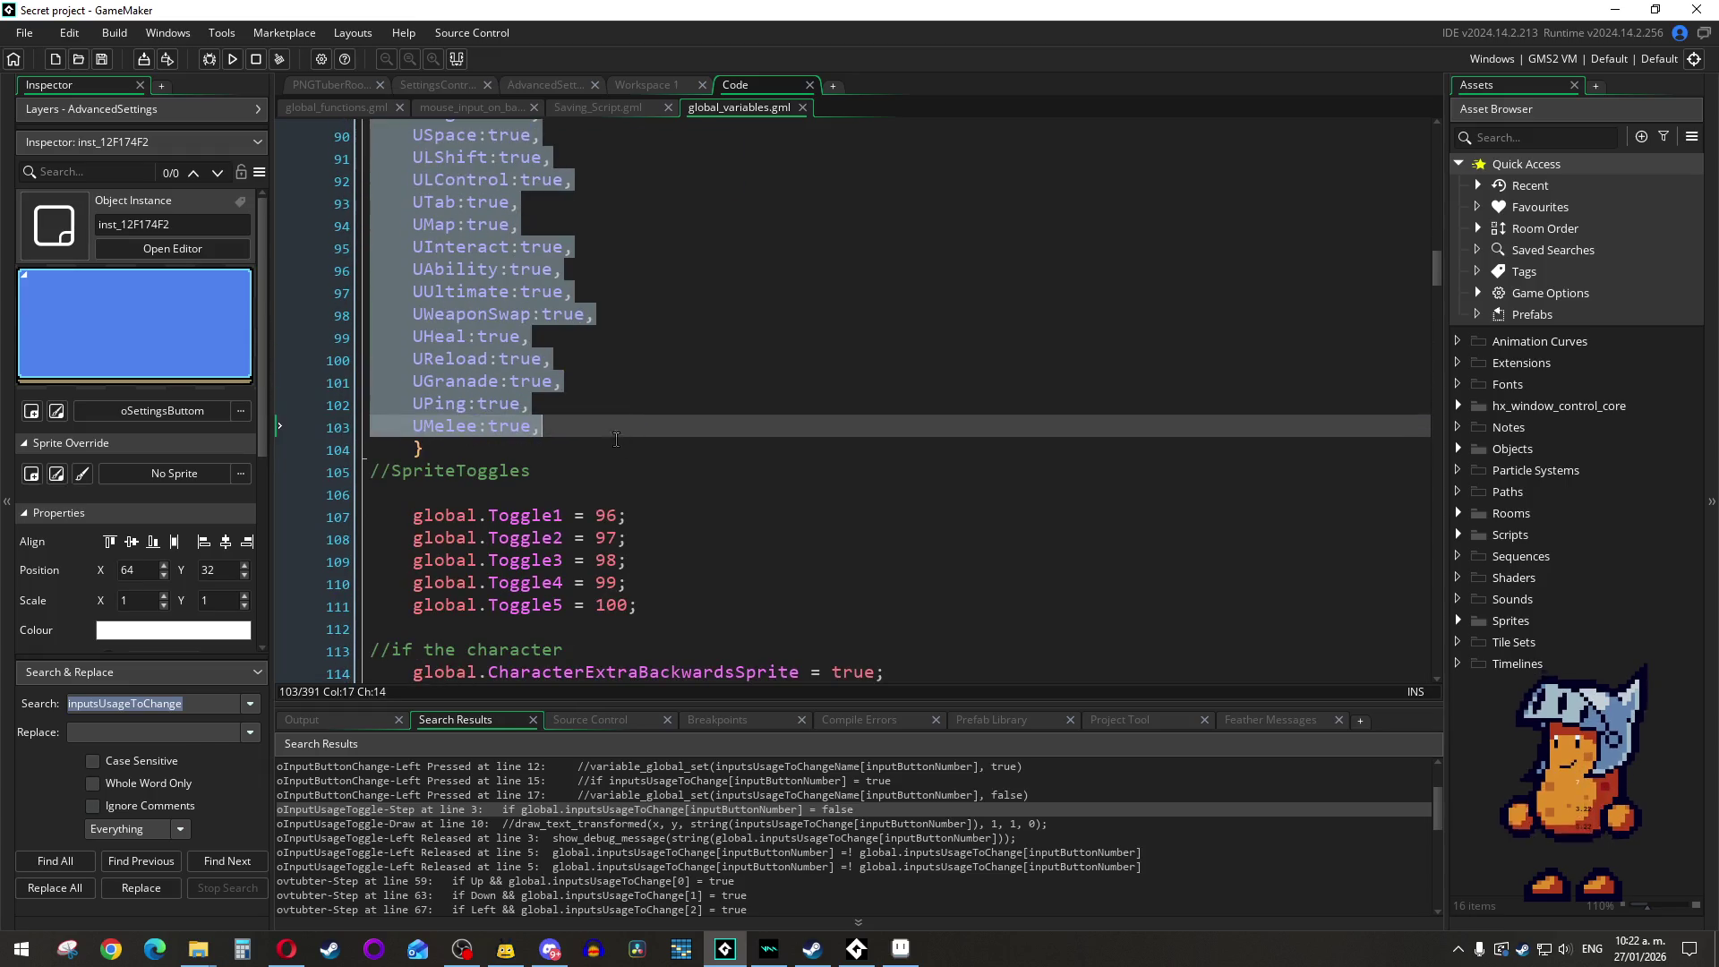
left_click(573, 452, "shift")
right_click(491, 408)
left_click(605, 534)
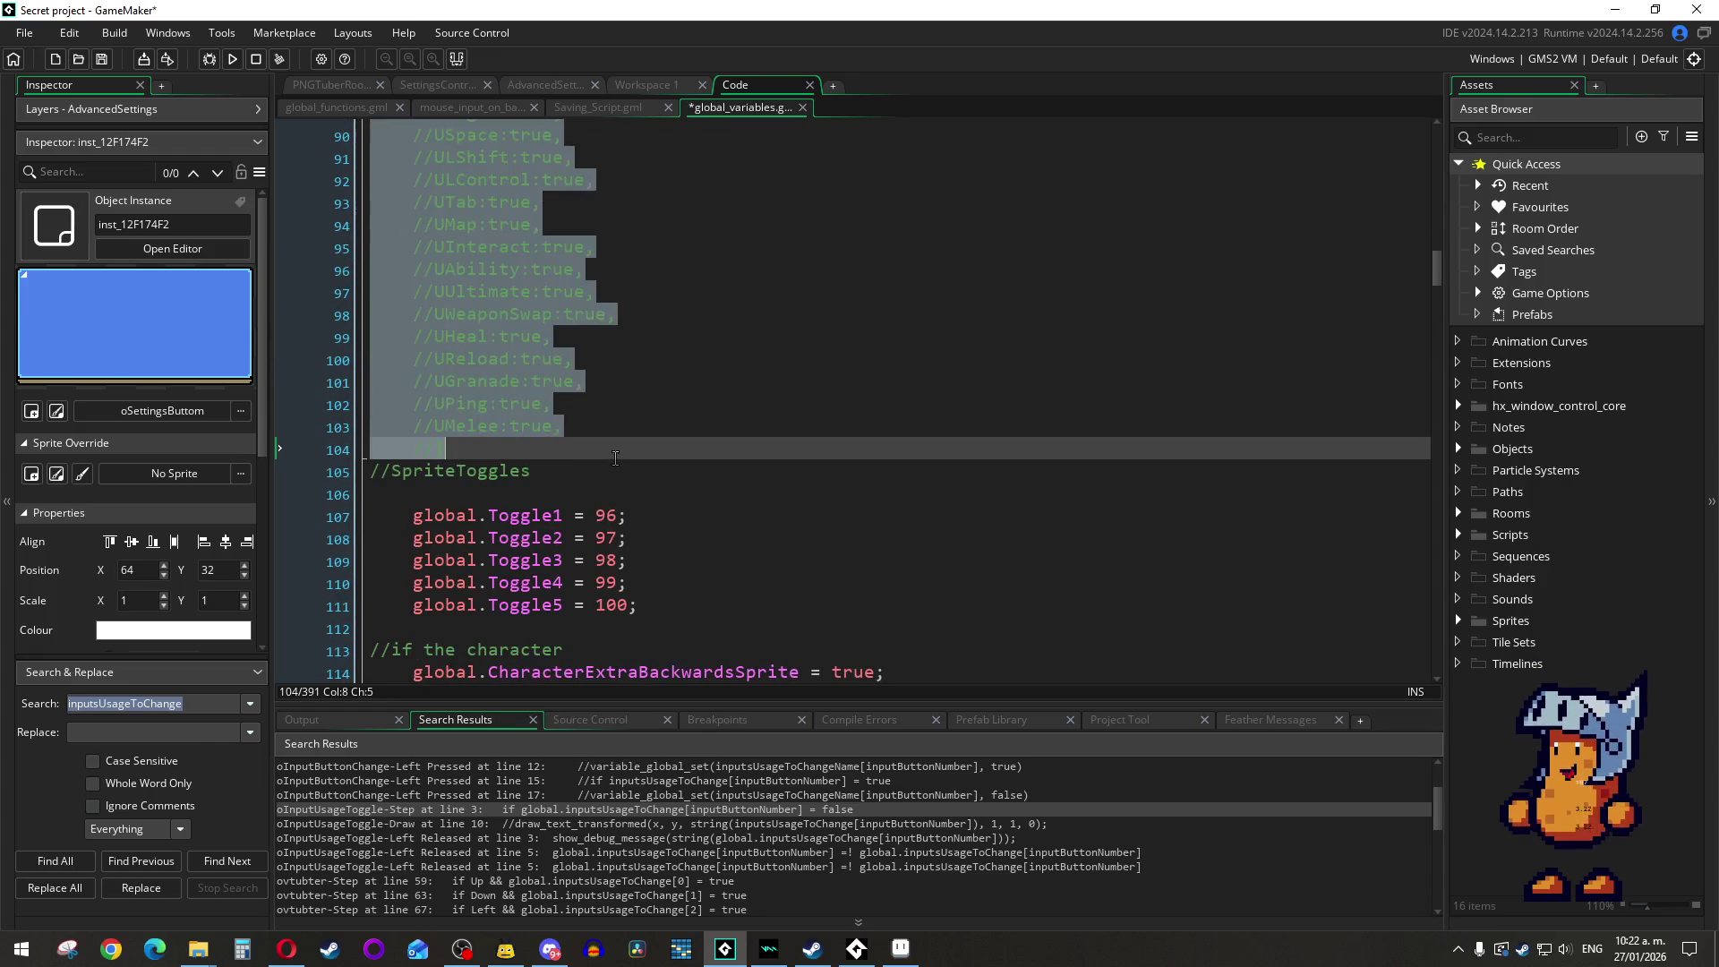
key("ctrl+s")
Step: Build and run the game with F5
scroll(616, 483, "up", 6)
left_click(616, 507, "shift")
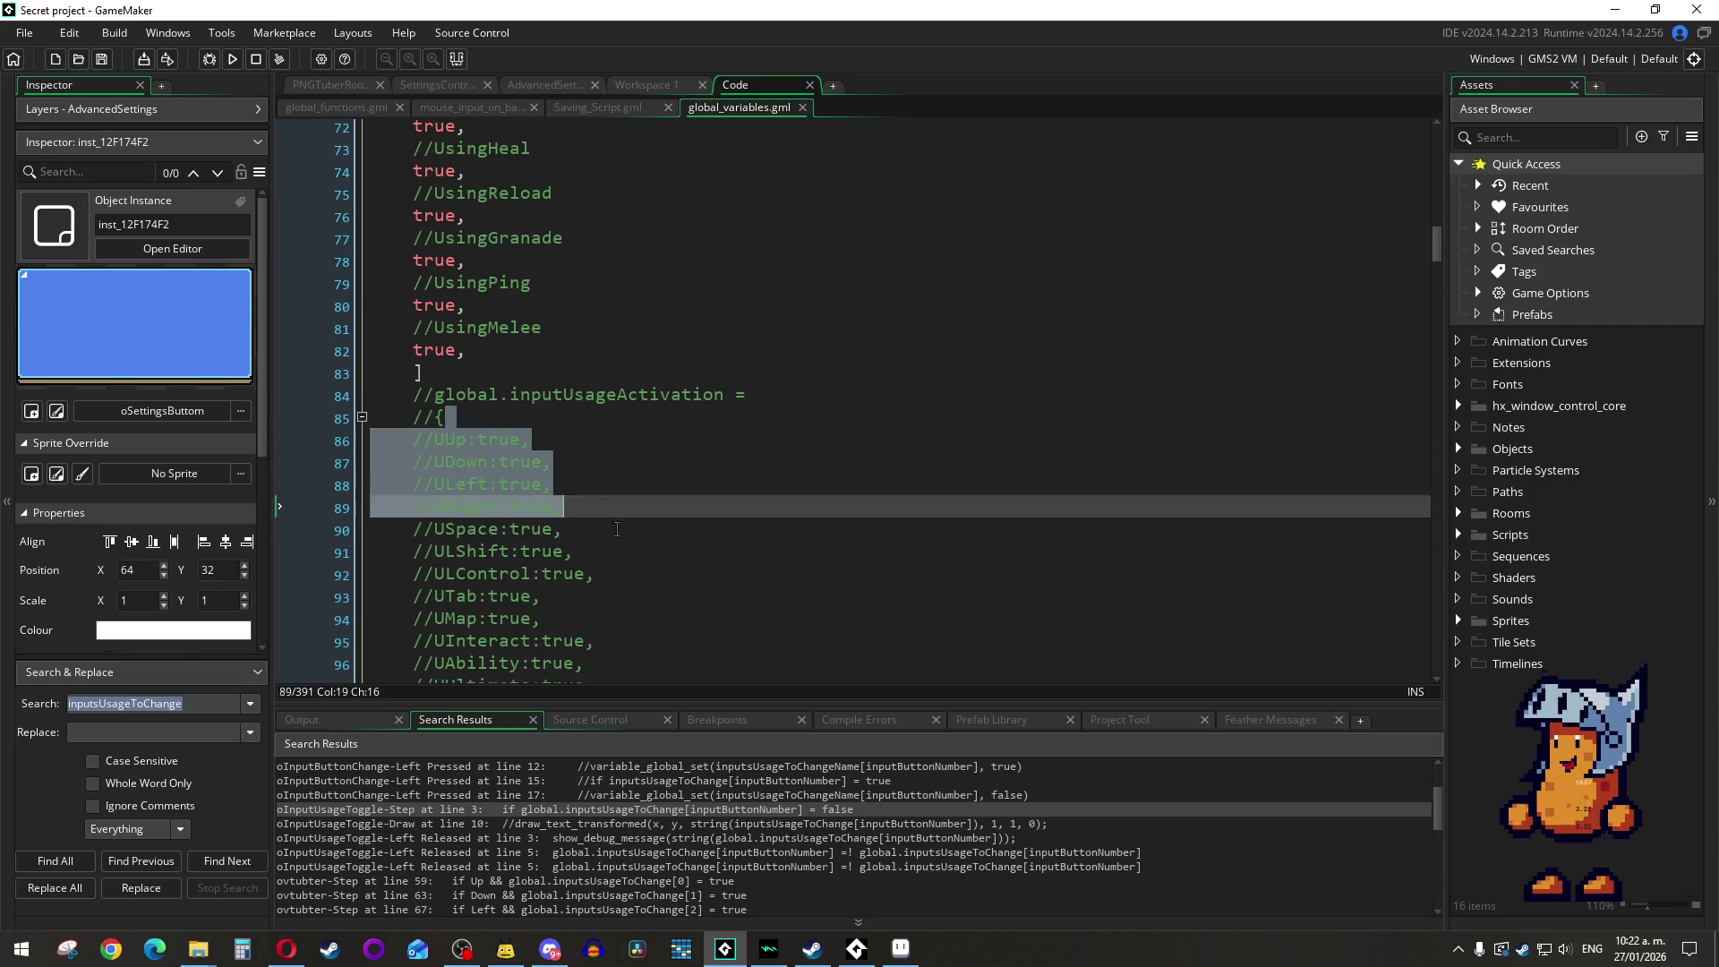
scroll(617, 530, "up", 10)
left_click(532, 333)
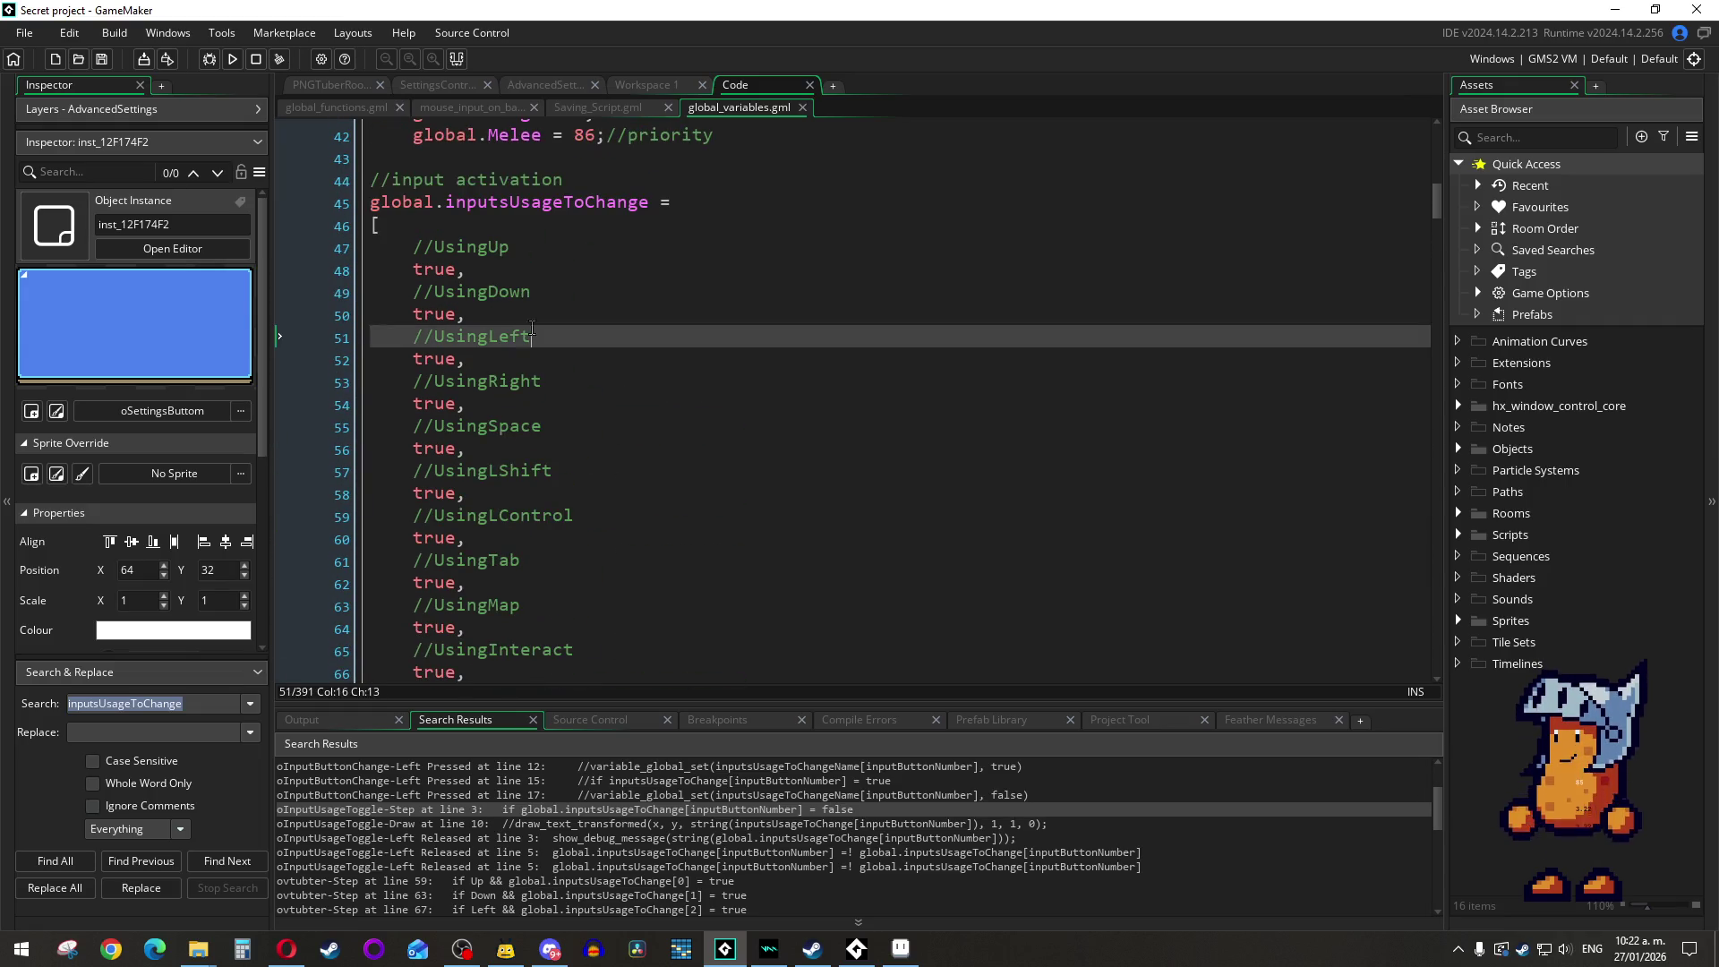
key("F5")
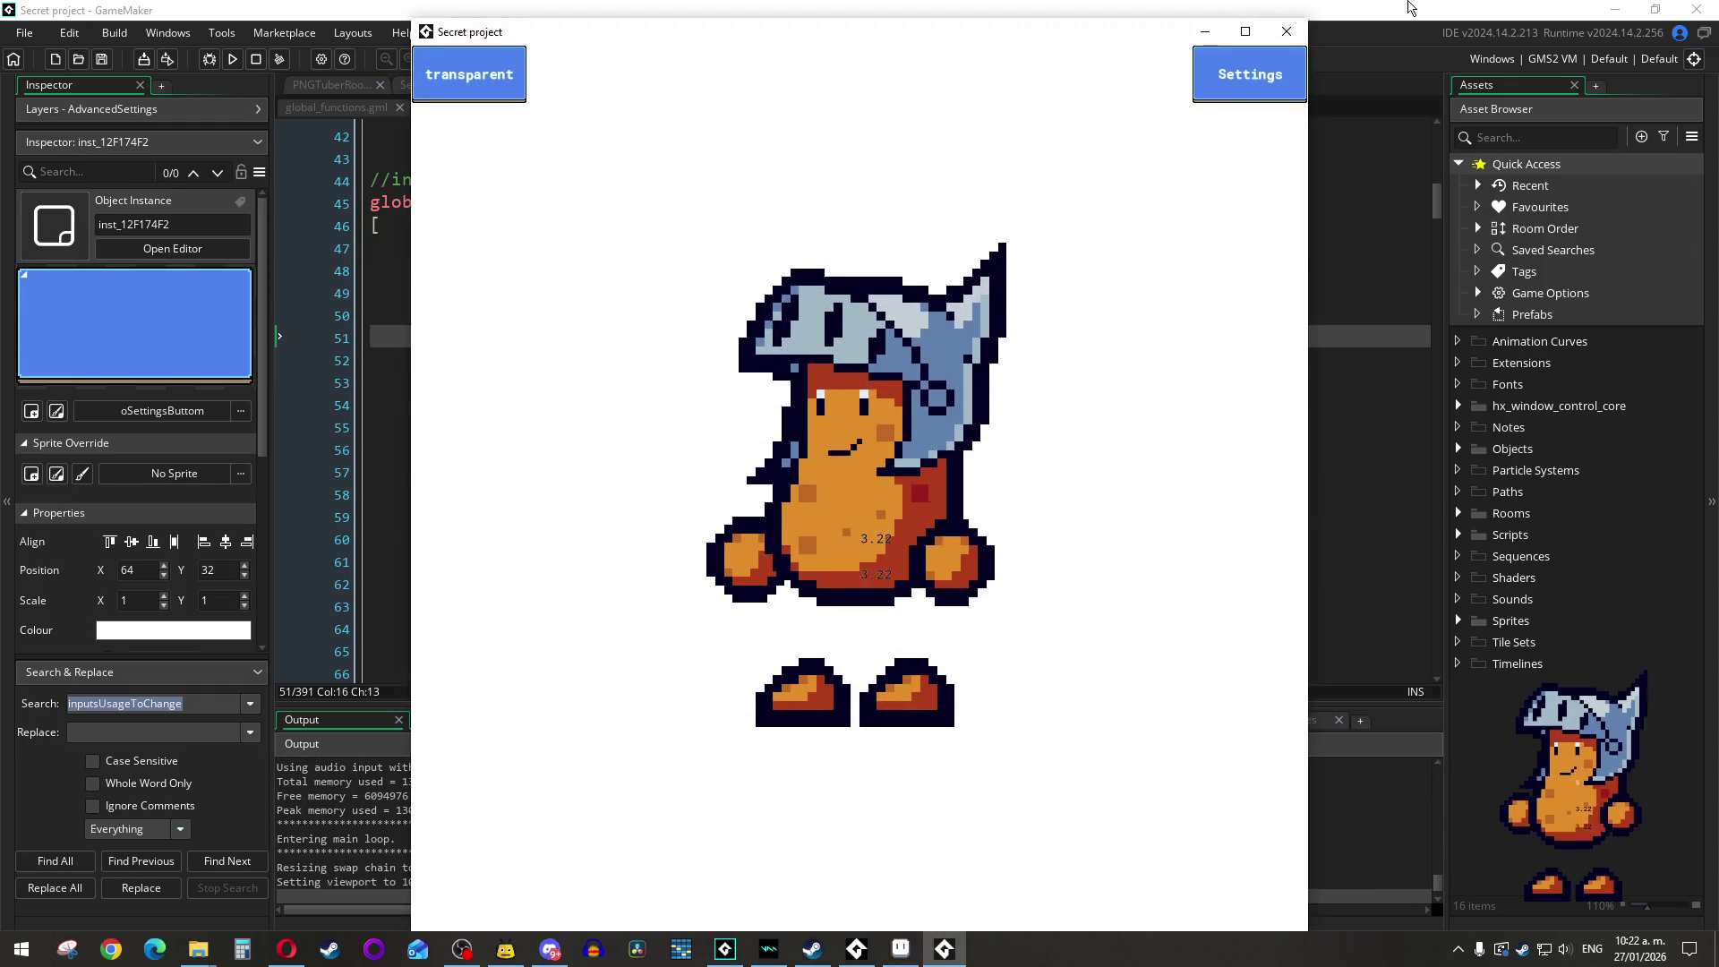
Step: In the game's input activation list, toggle off all 18 inputs from Up through Interact
left_click(1217, 89)
left_click(1215, 96)
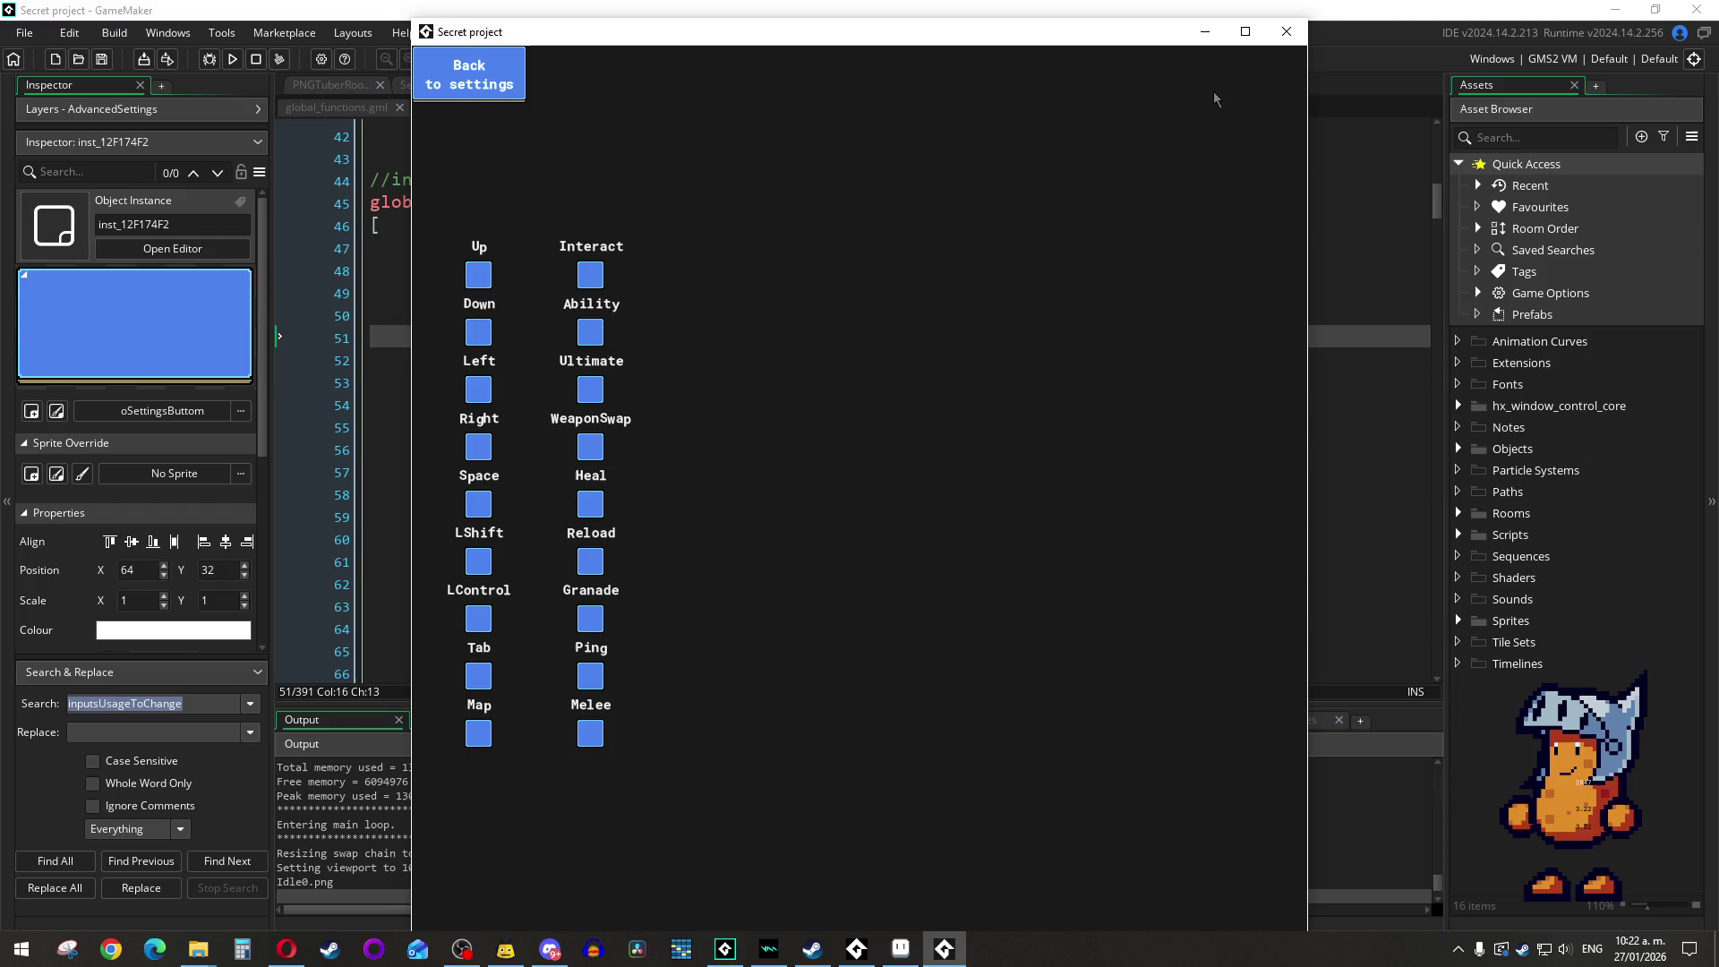
left_click(479, 275)
left_click(479, 332)
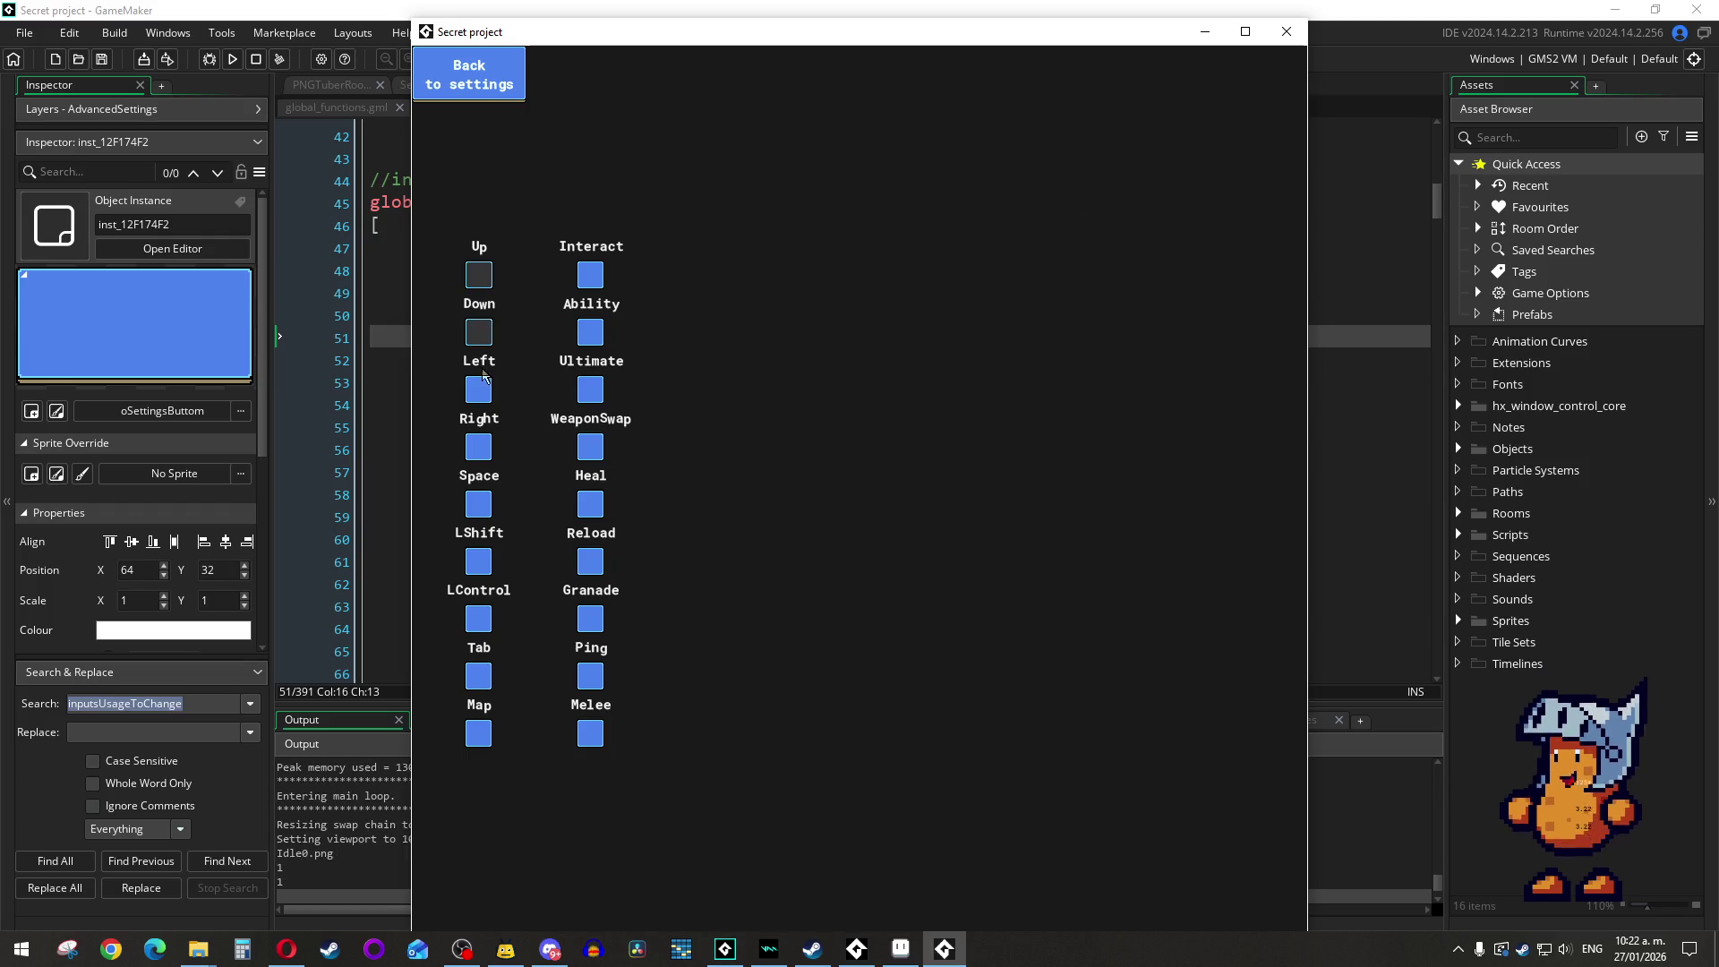
left_click(484, 391)
left_click(482, 443)
left_click(488, 506)
left_click(494, 561)
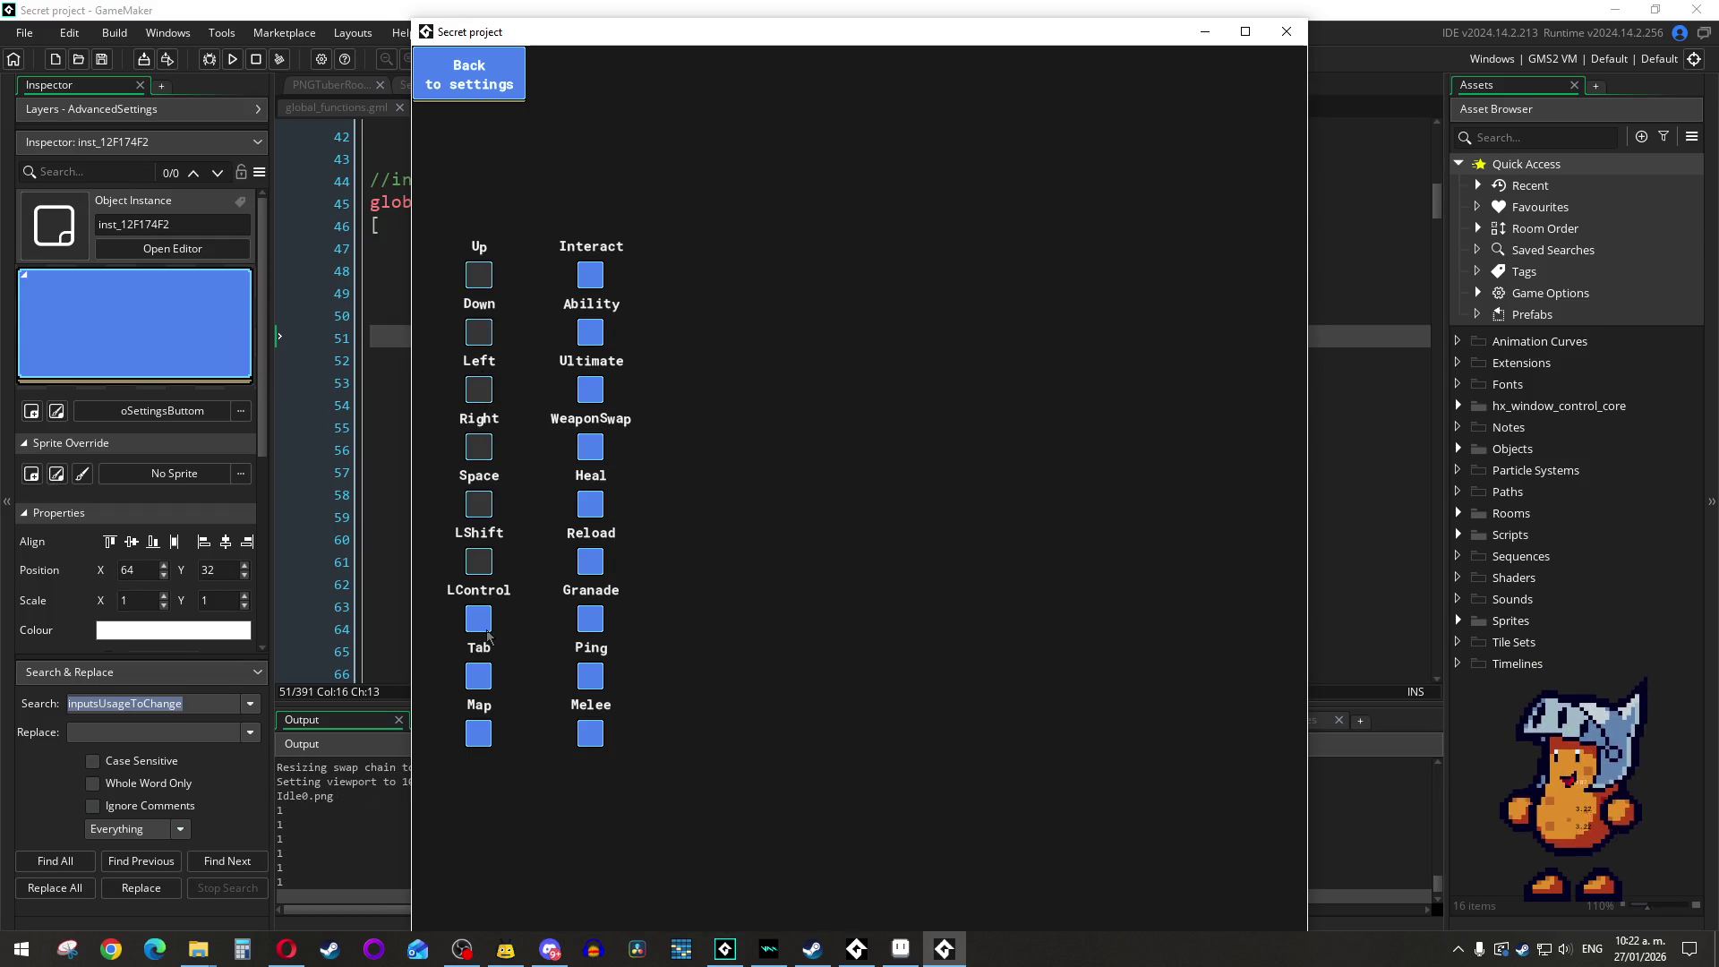
left_click(486, 625)
left_click(491, 682)
left_click(495, 736)
left_click(592, 728)
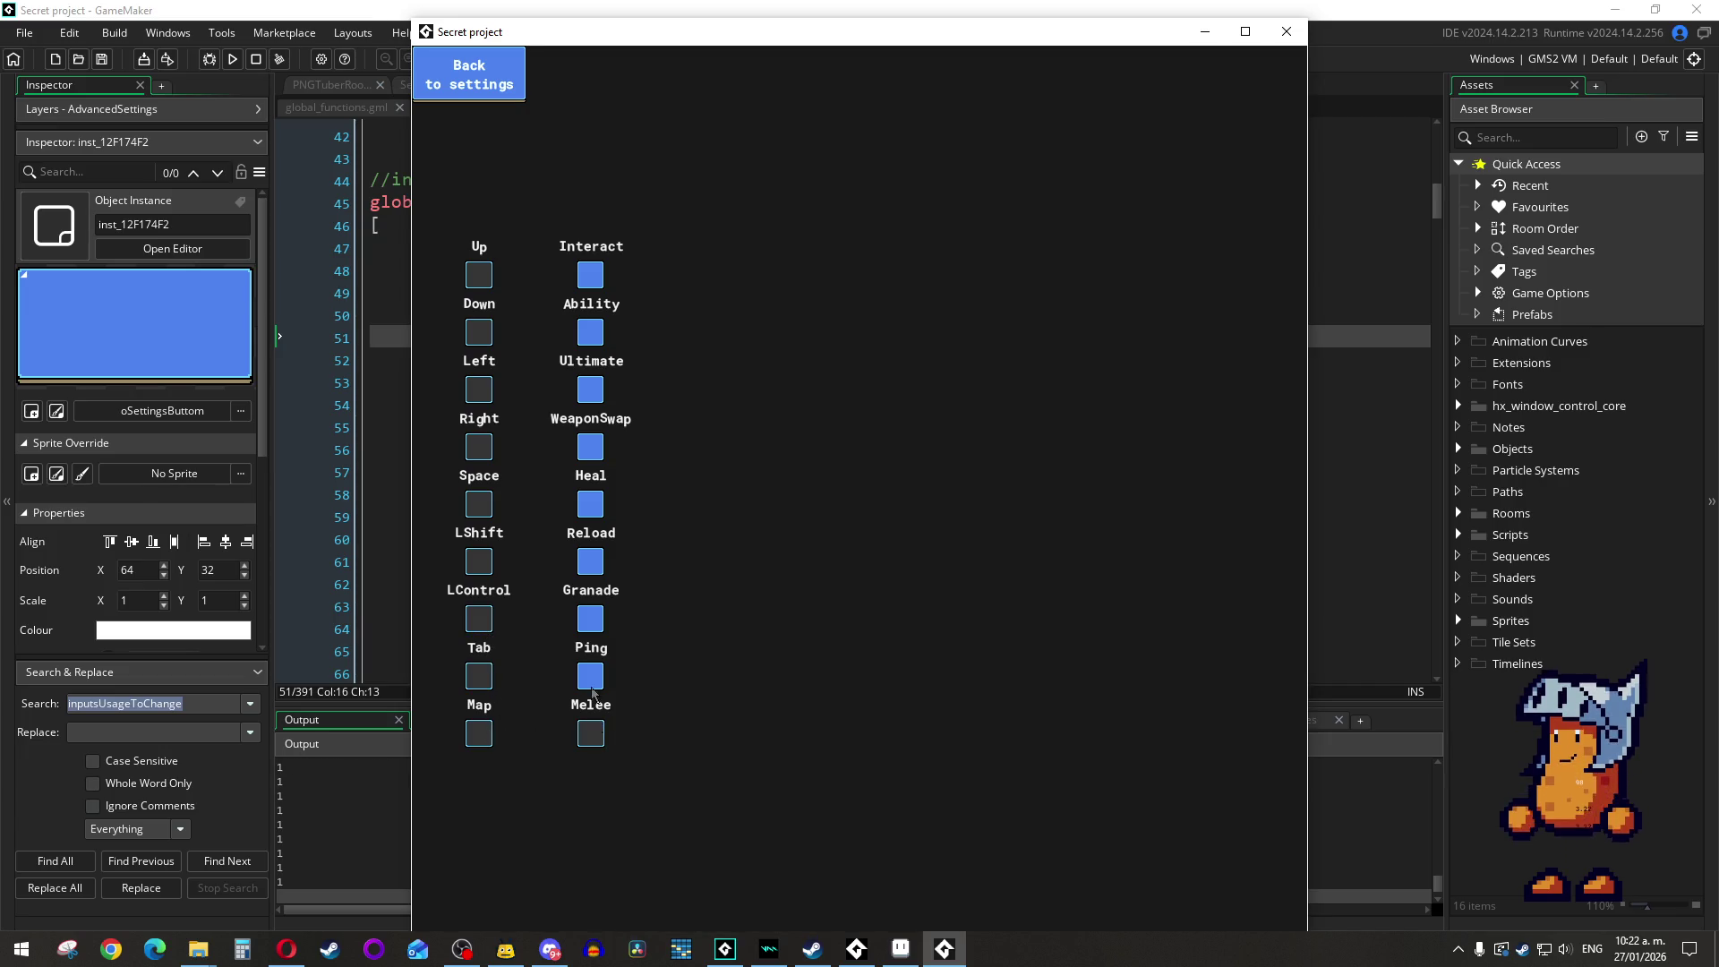
left_click(591, 681)
left_click(594, 627)
left_click(594, 570)
left_click(590, 517)
left_click(592, 451)
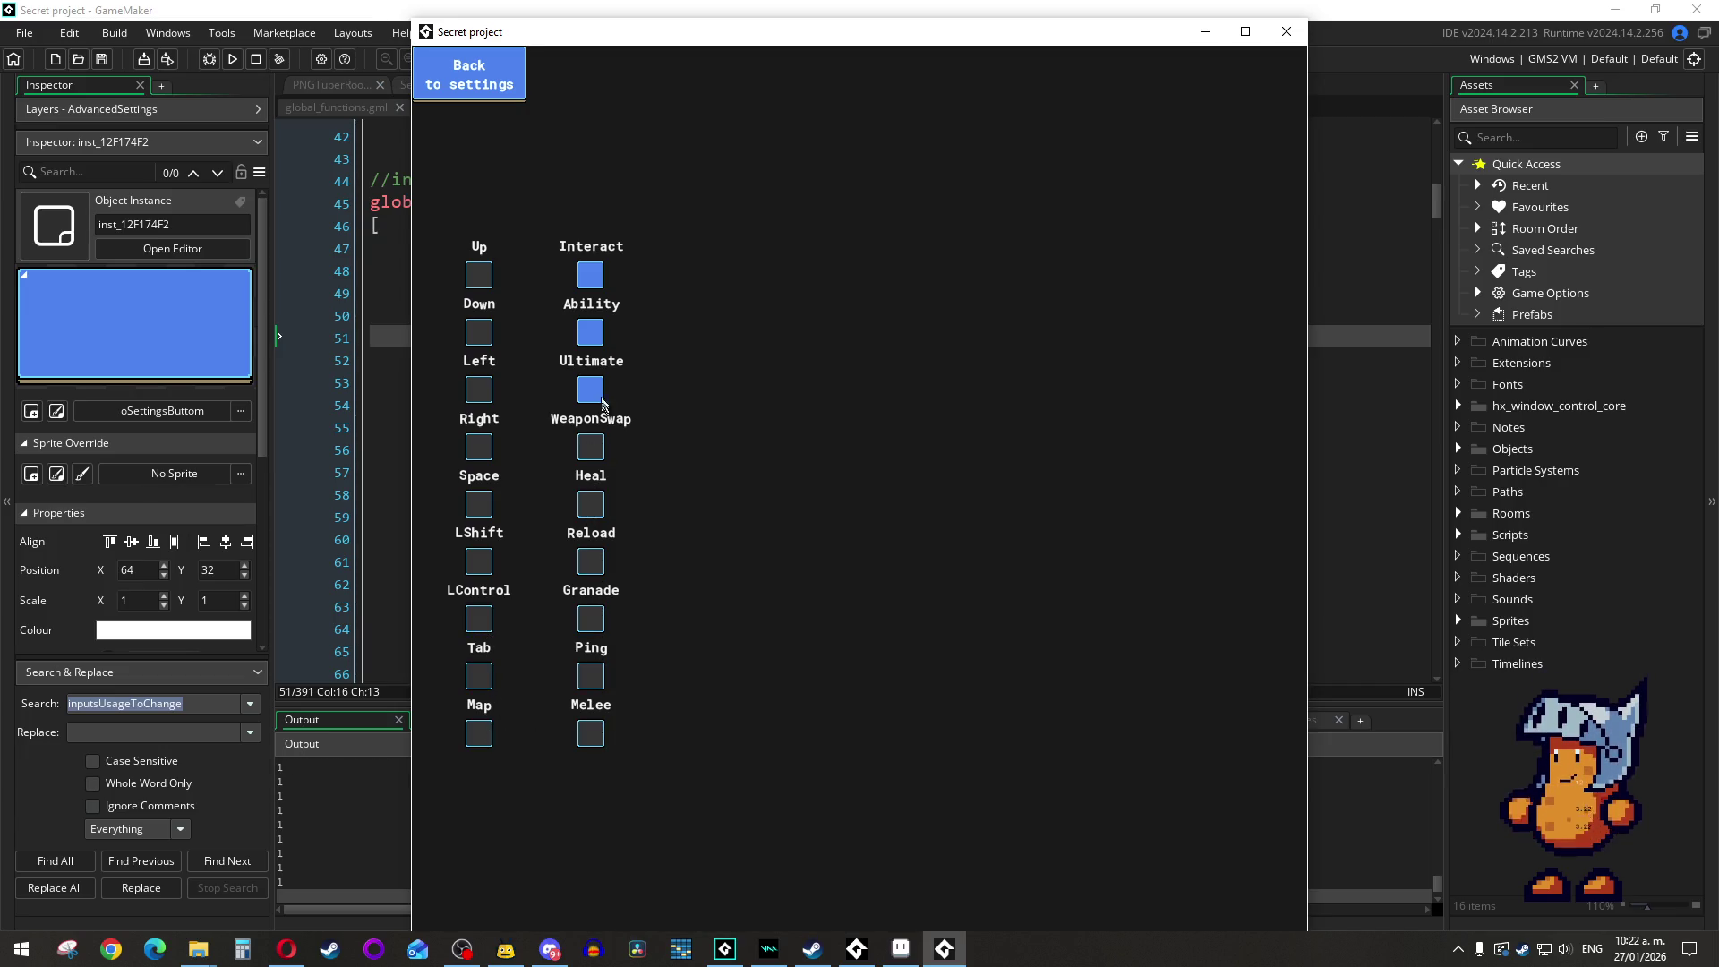
left_click(602, 400)
left_click(598, 341)
left_click(595, 279)
Step: Return to the main screen, view the key-binding settings, then close the game window
left_click(465, 80)
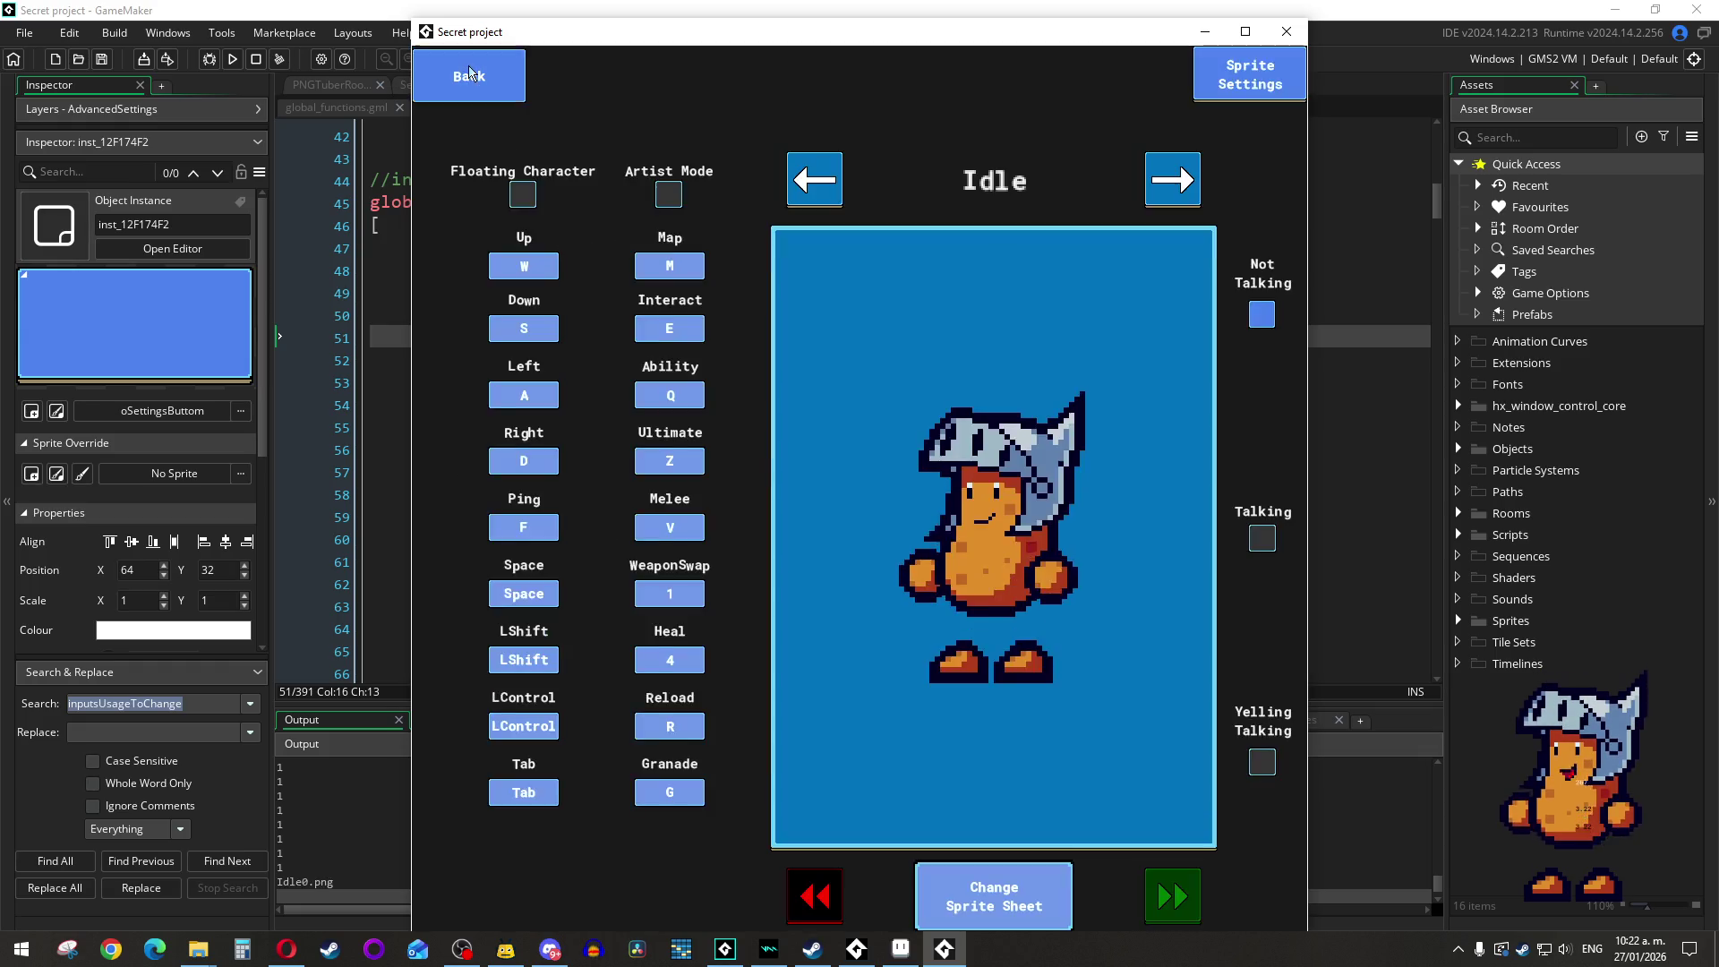
left_click(470, 74)
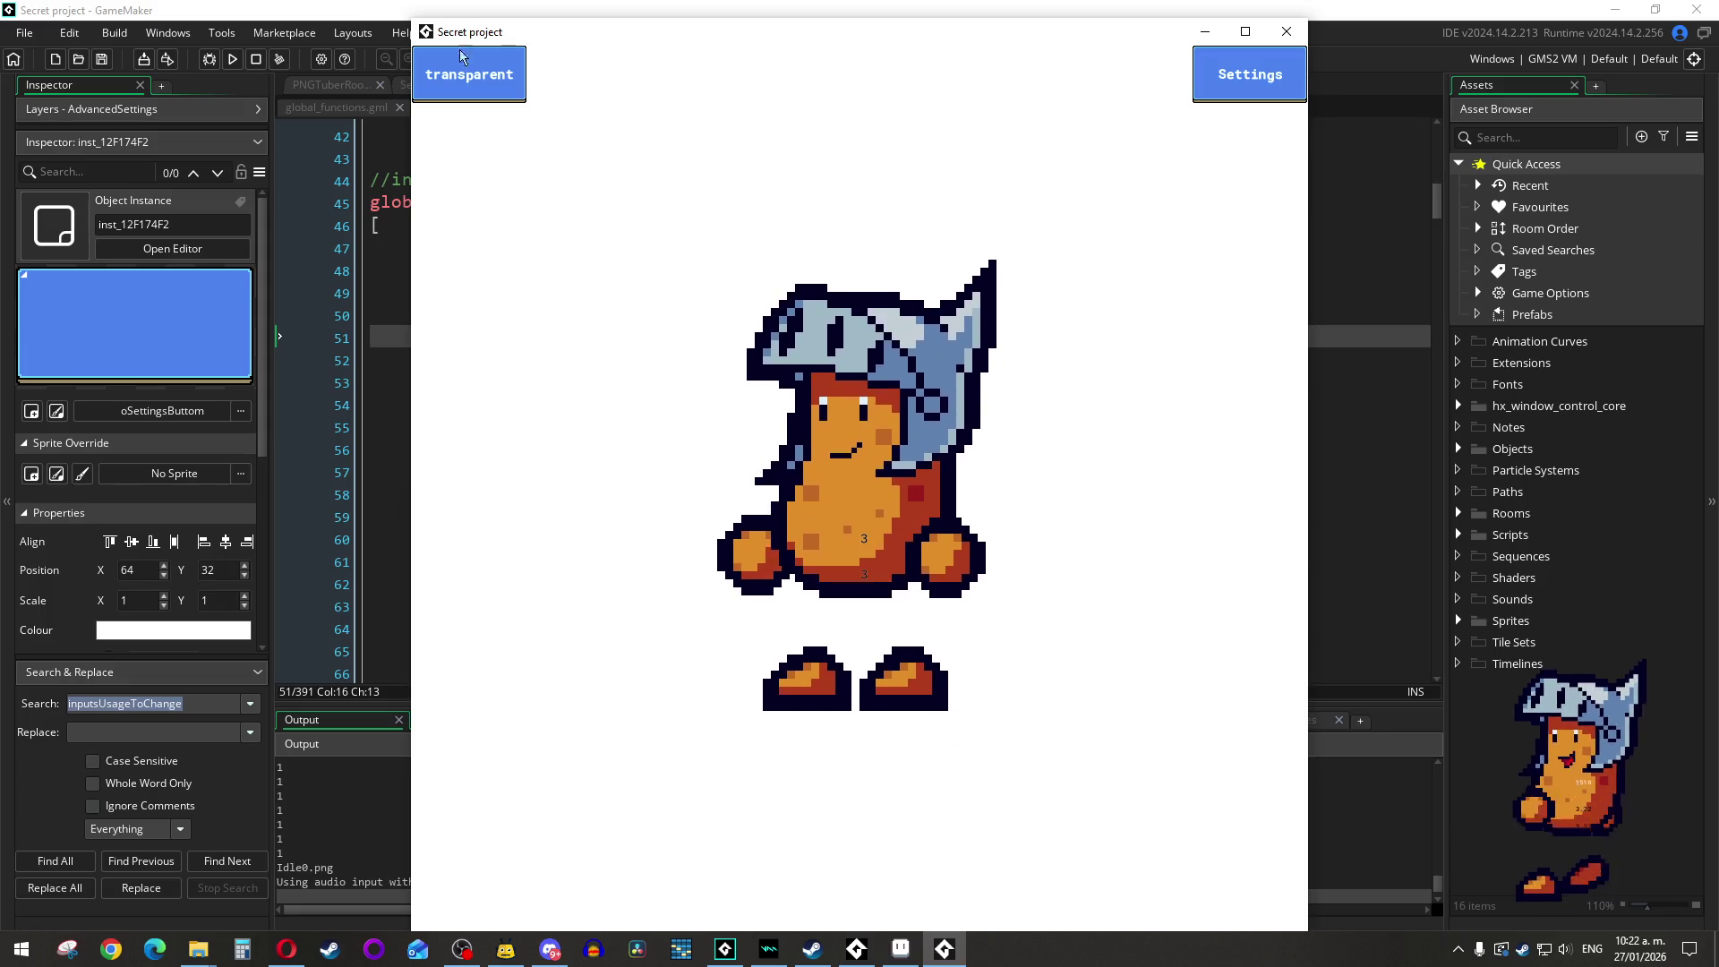
left_click(466, 72)
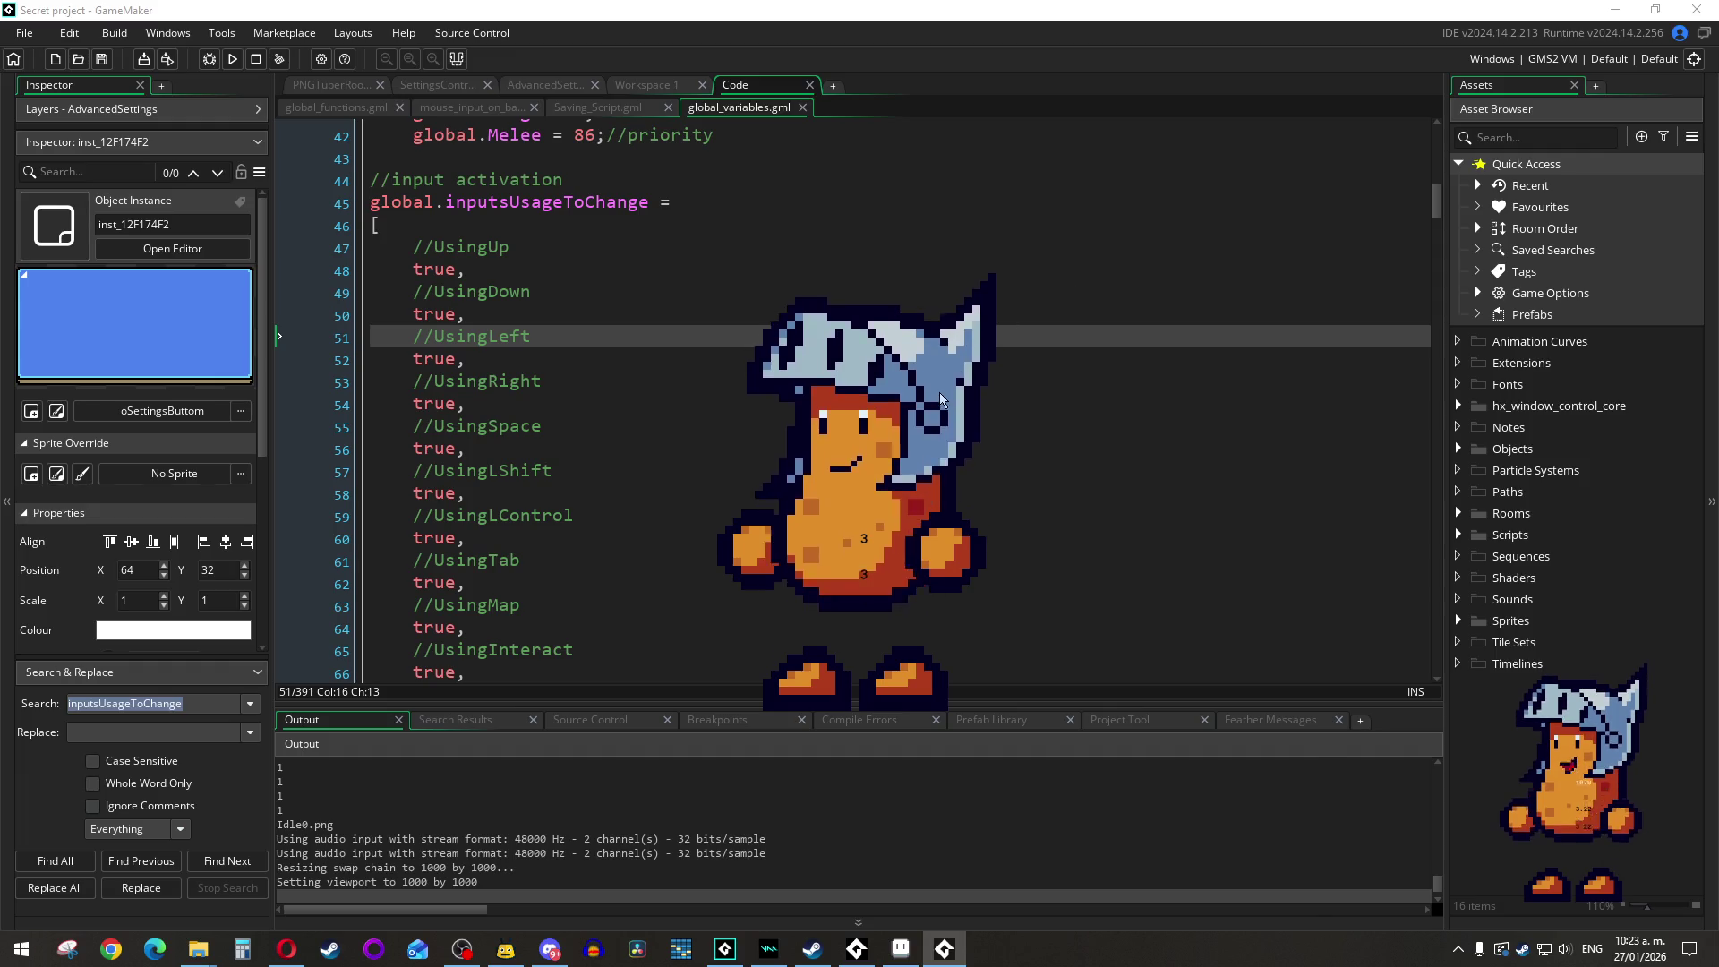
left_click(940, 358)
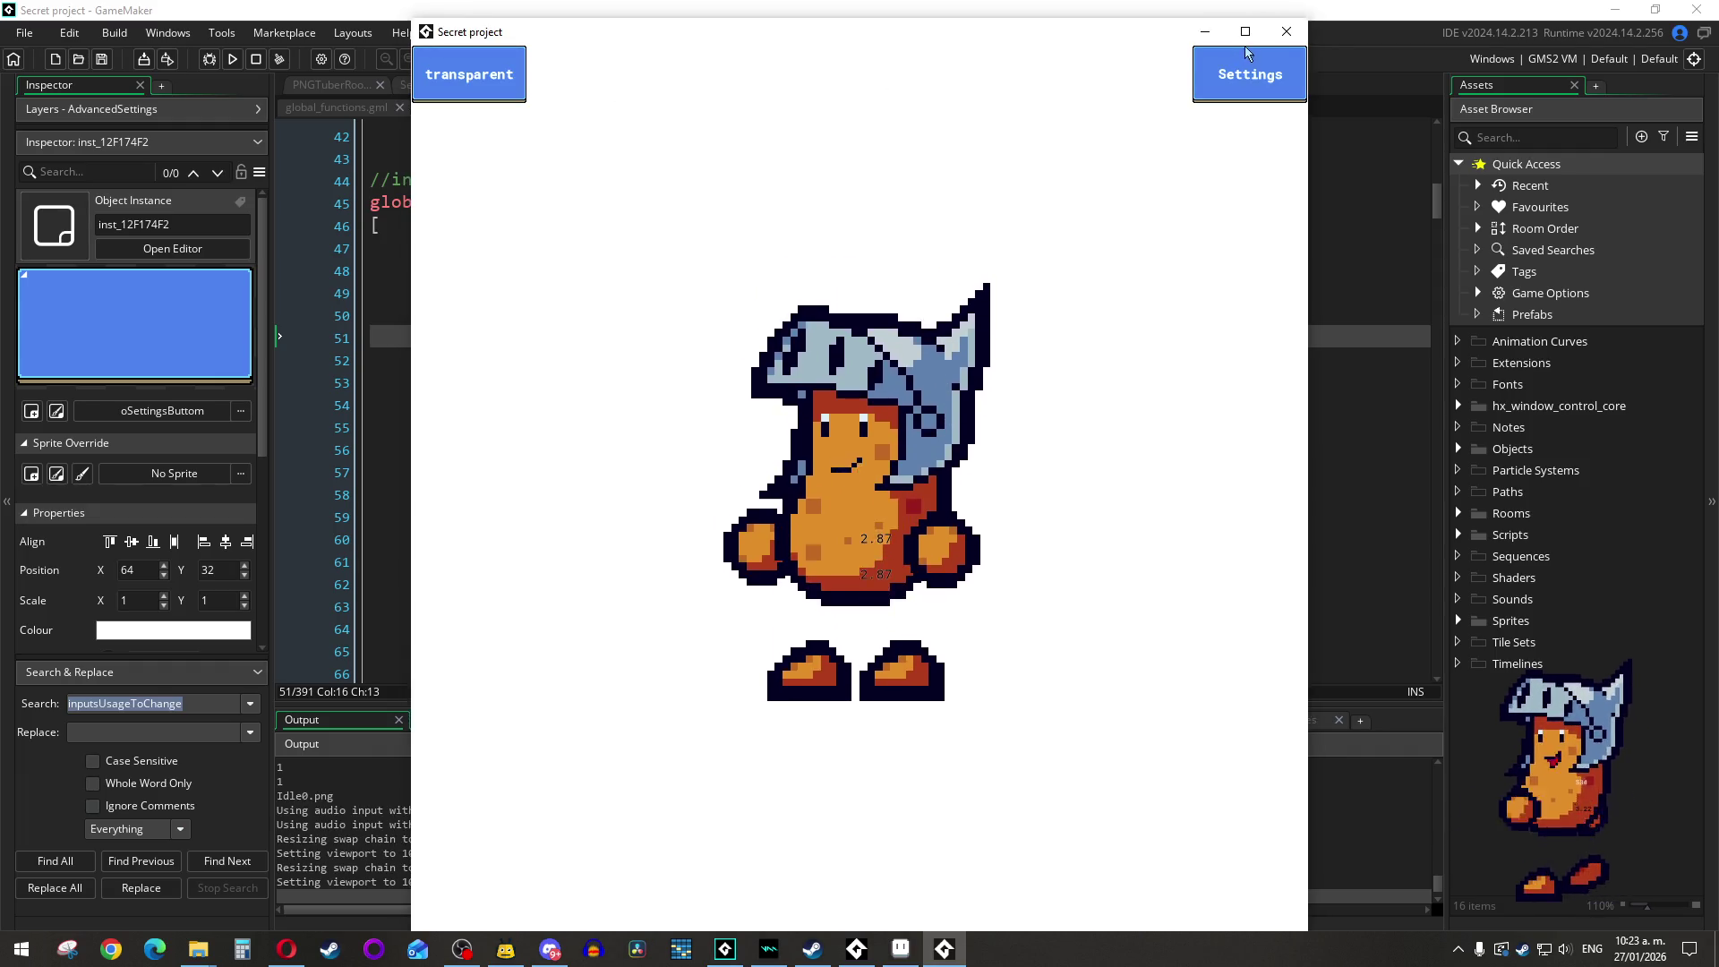
left_click(1254, 85)
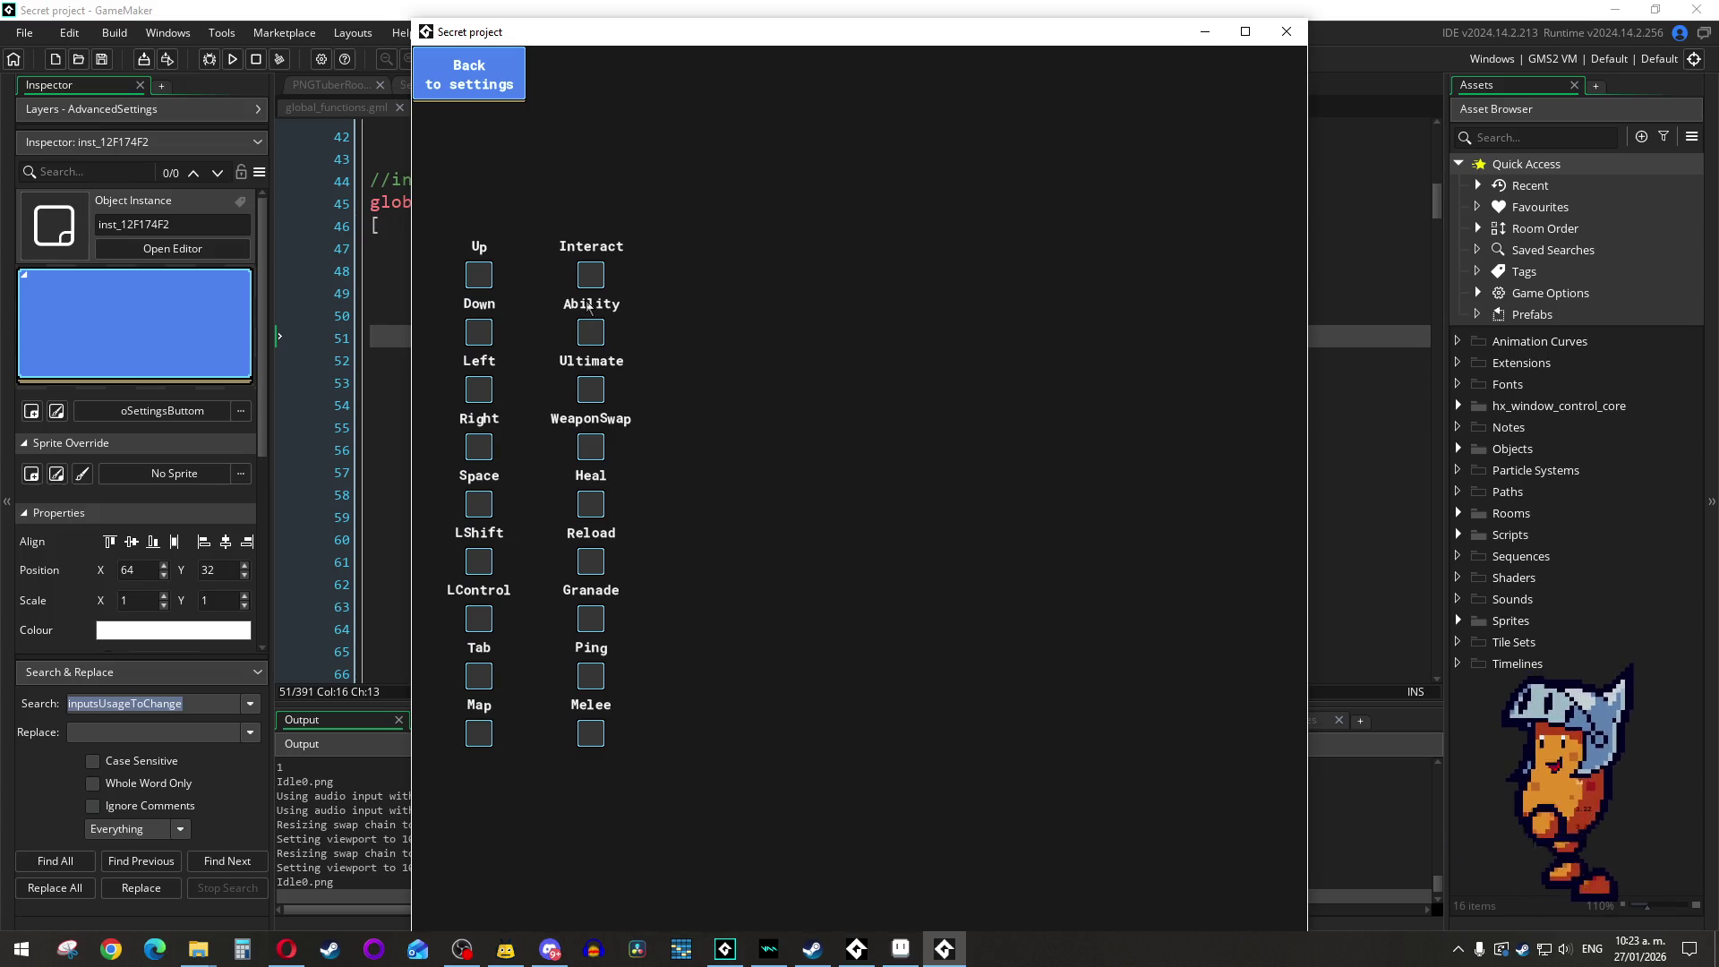
left_click(1287, 31)
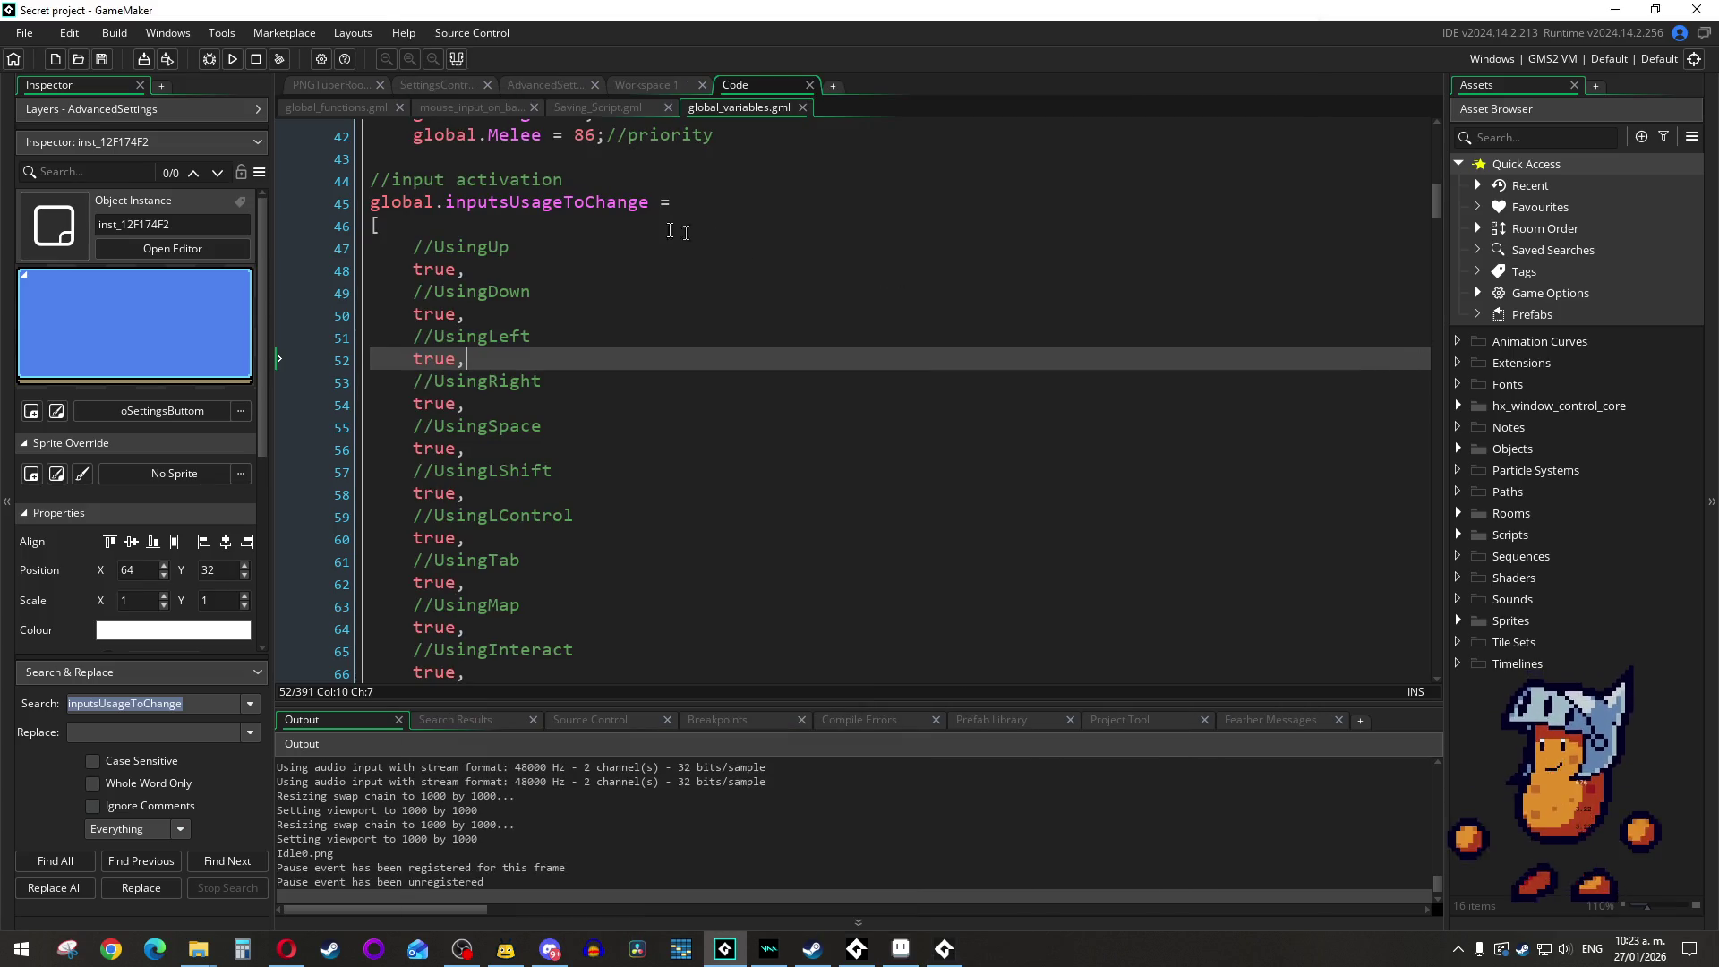
Step: Uncomment the inputUsageActivation block in global_variables.gml with Ctrl+Shift+K
left_click(639, 202)
scroll(638, 204, "down", 3)
scroll(638, 204, "down", 6)
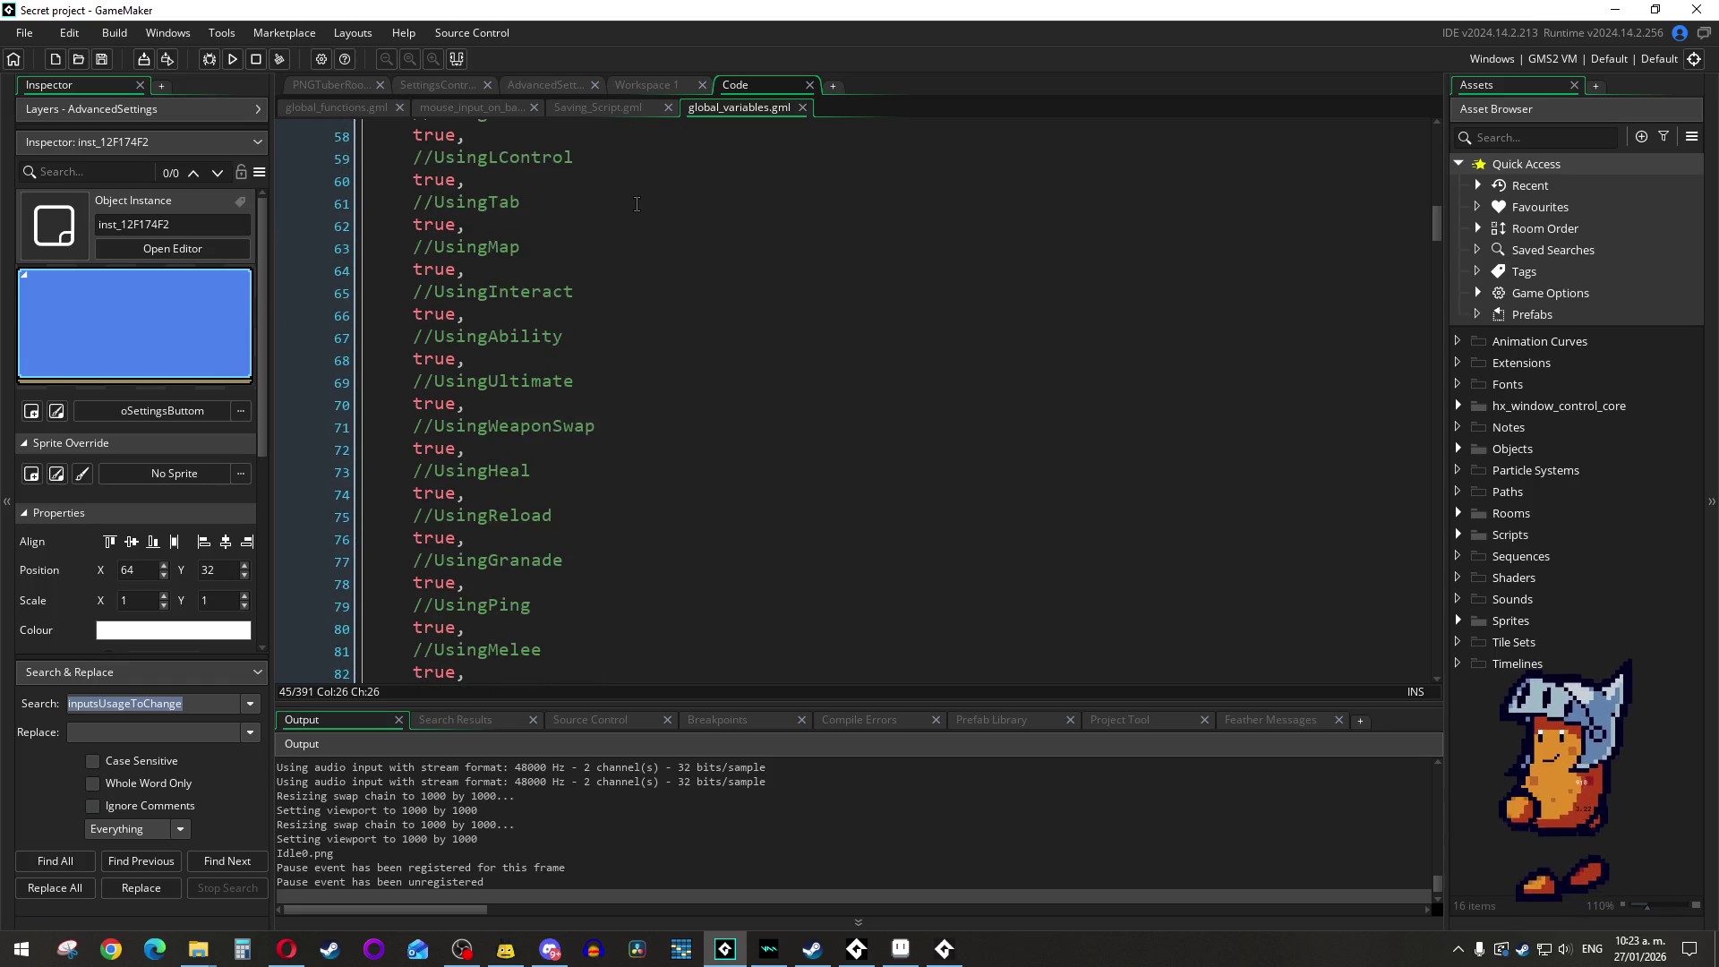
left_click(514, 467)
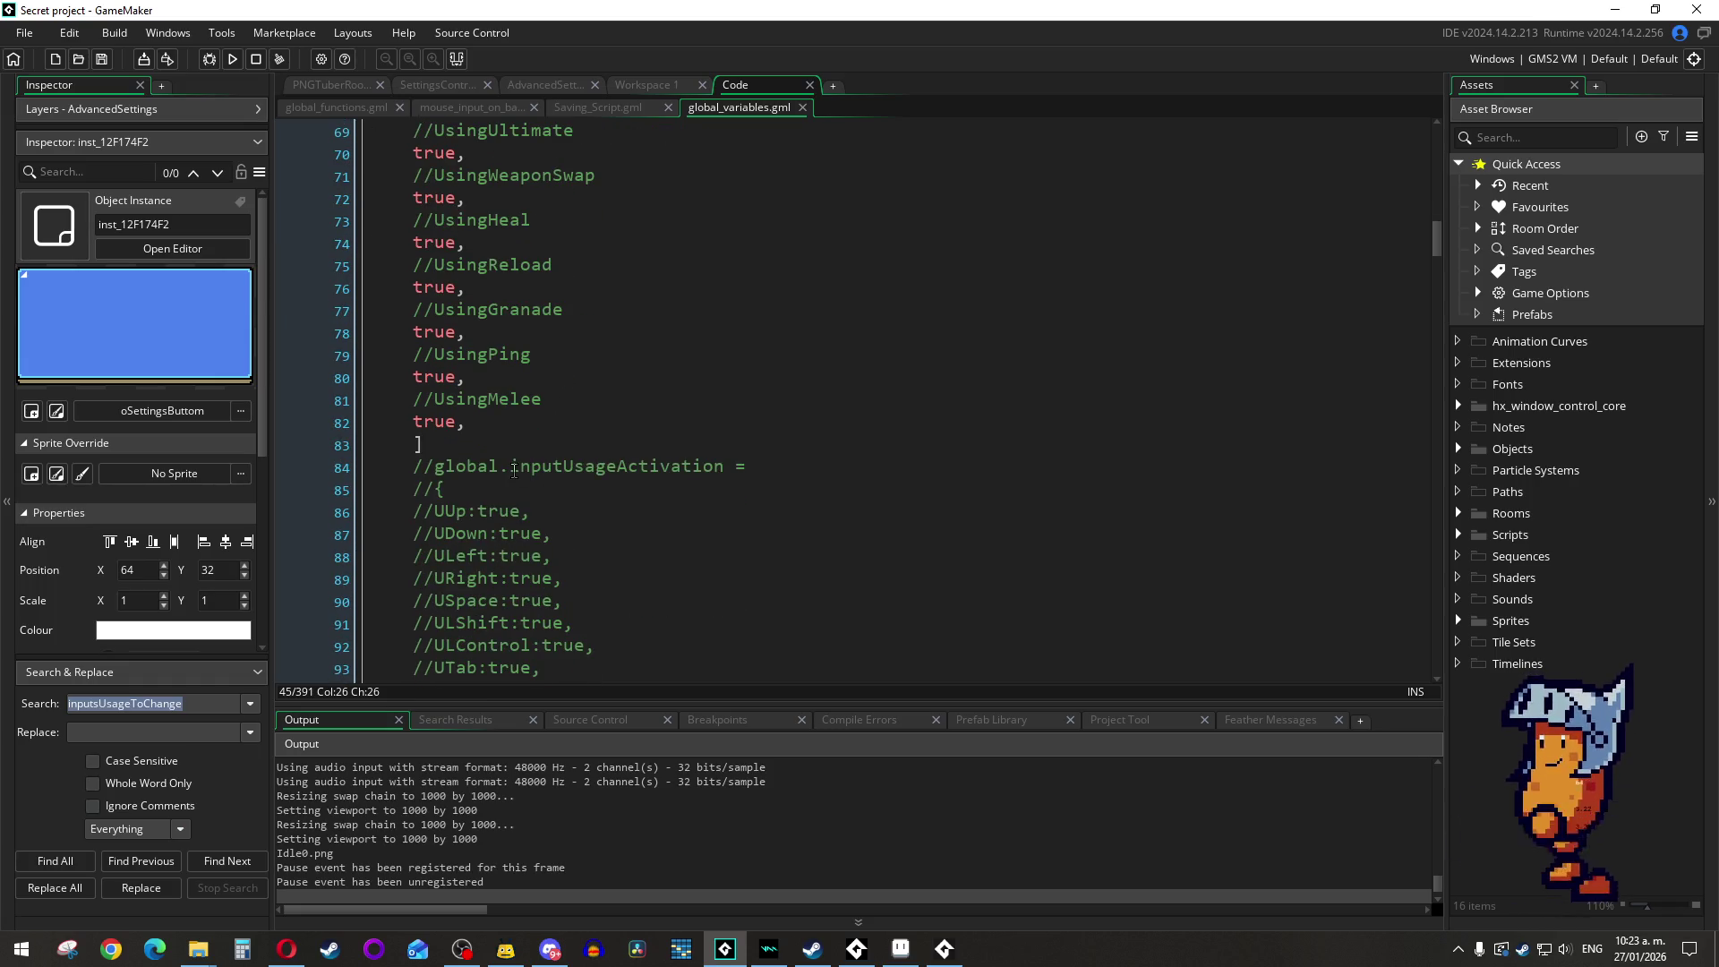
key("shift+Down")
key("shift+Down")
key("shift+Down")
key("ctrl+shift+k")
double_click(633, 224)
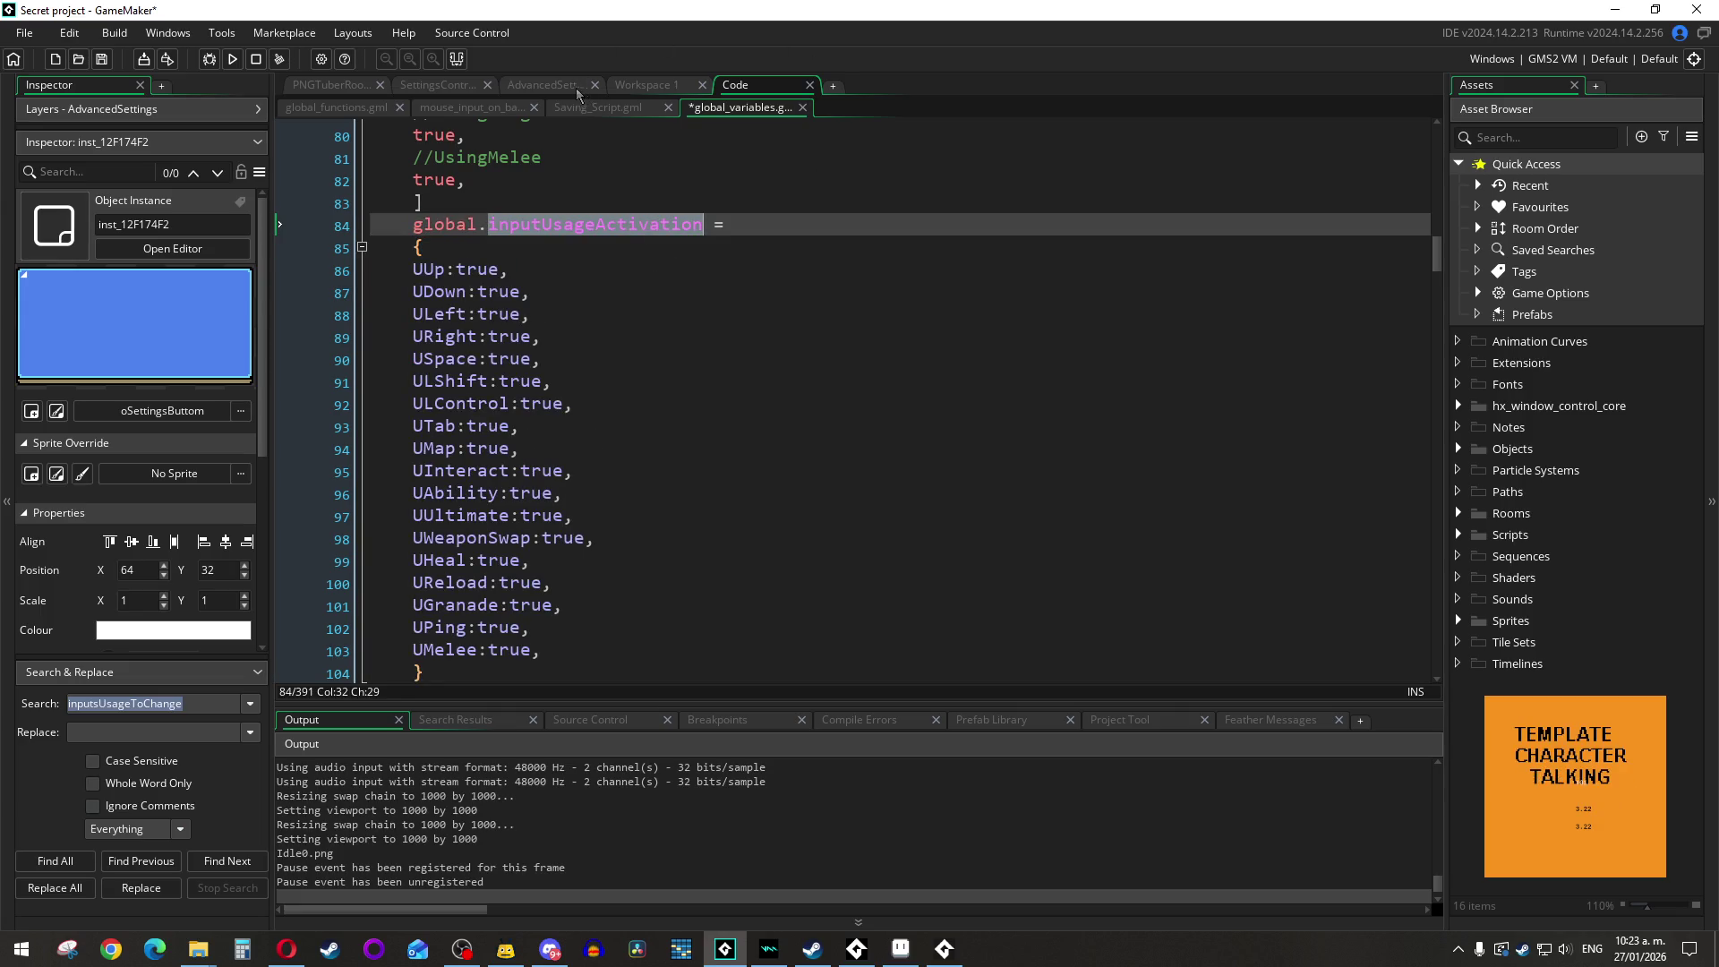
Step: Write global.inputUsageActivation.UWeaponSwap on line 7 of the Left Released event
left_click(704, 89)
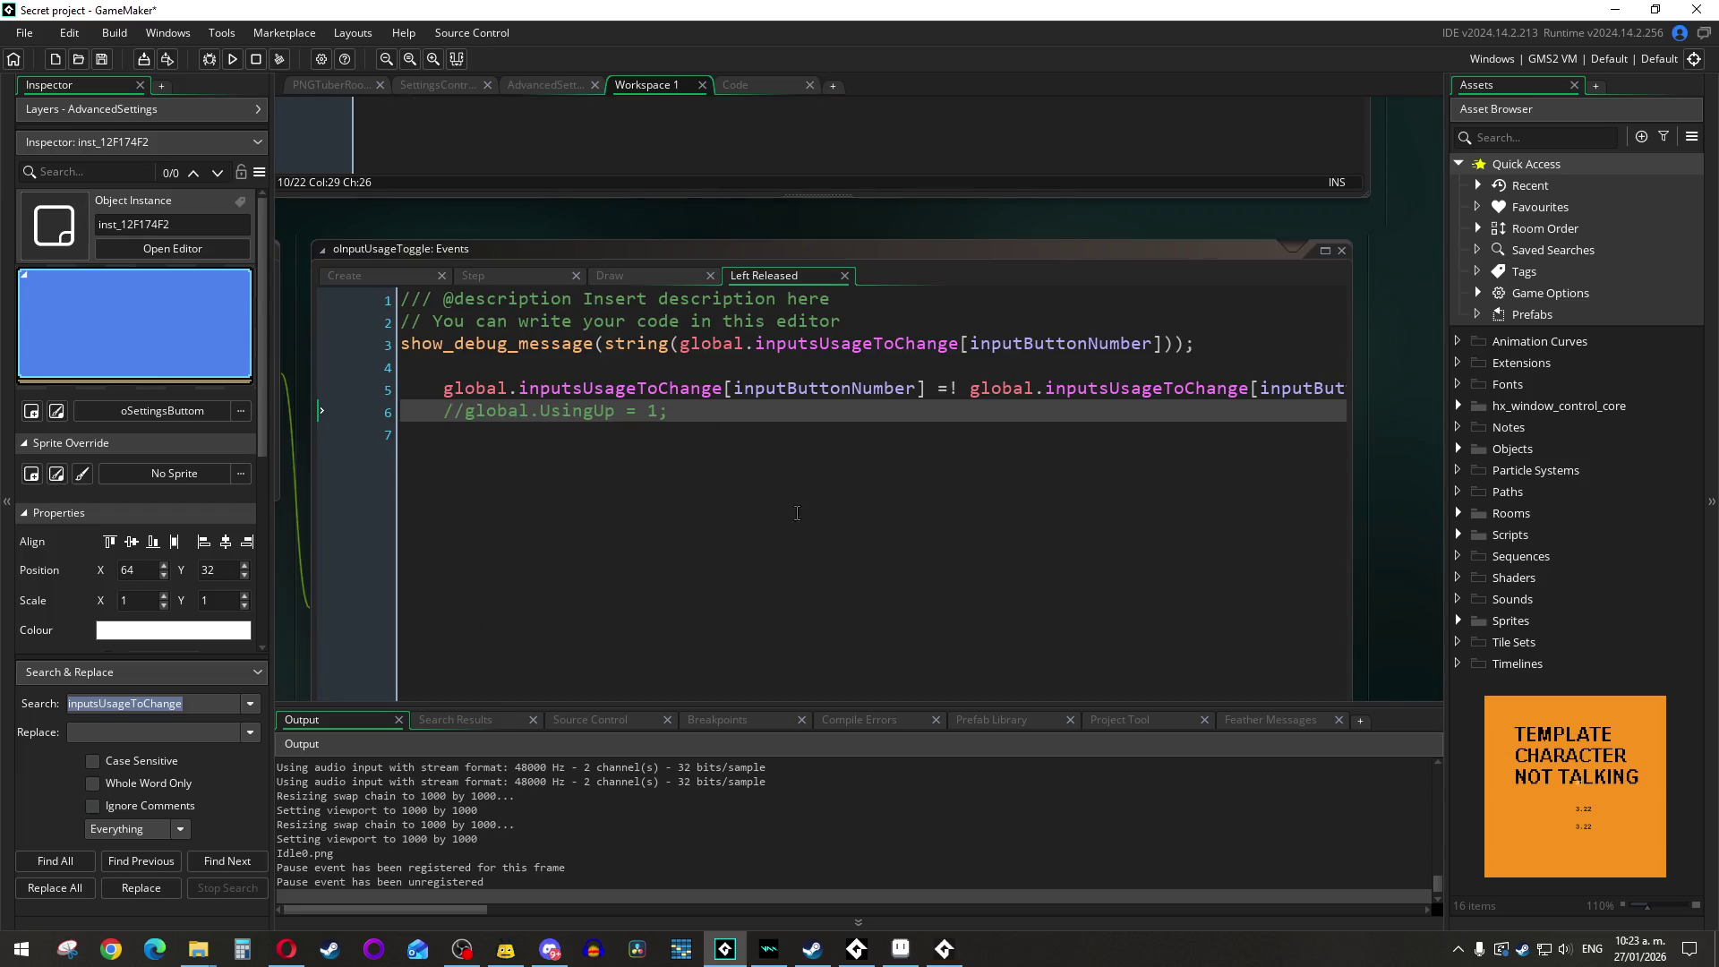
type("globa")
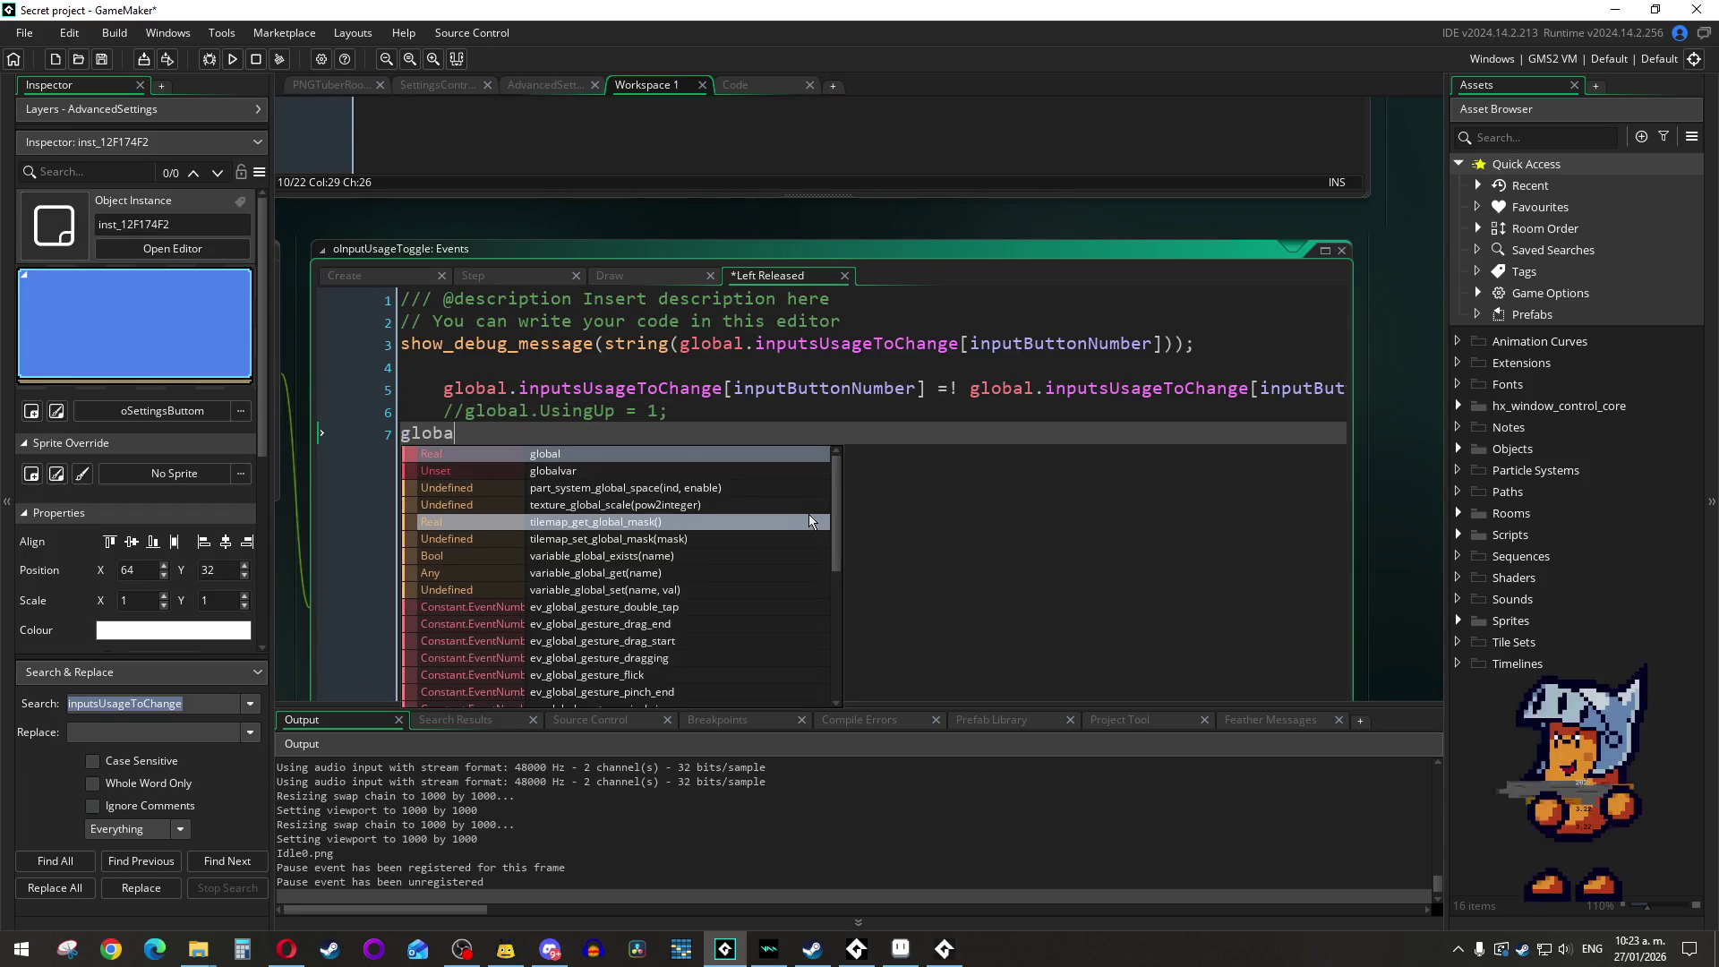
type("l.inputUsageActivation")
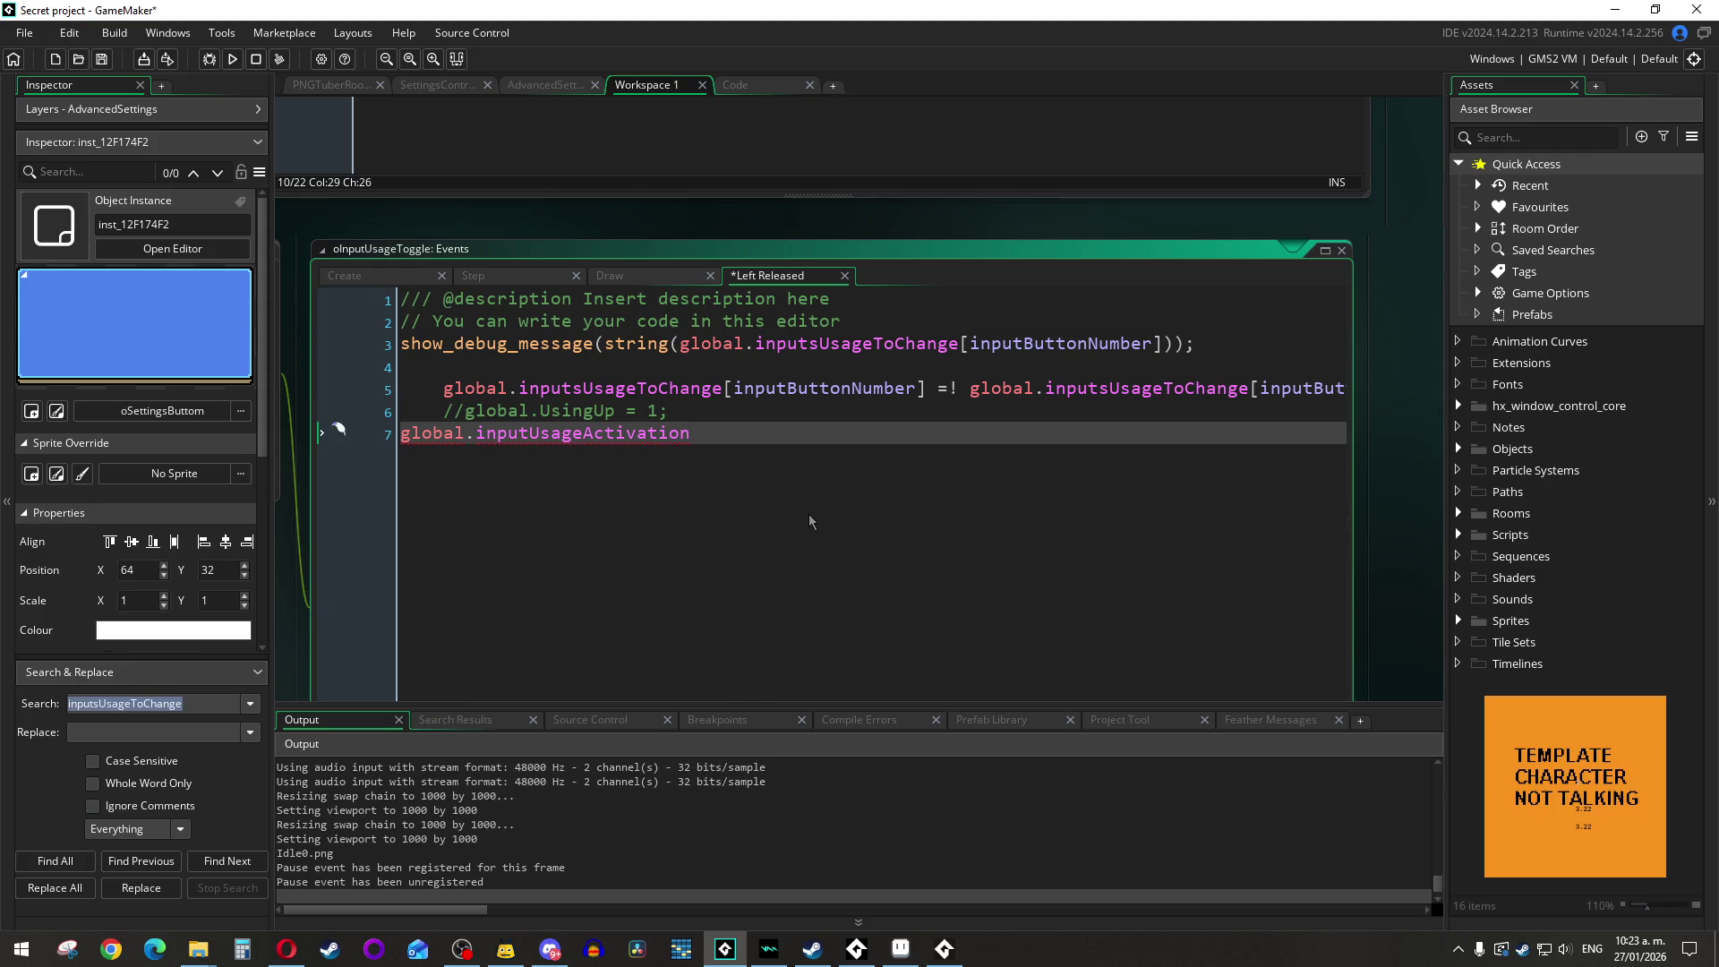
type(".")
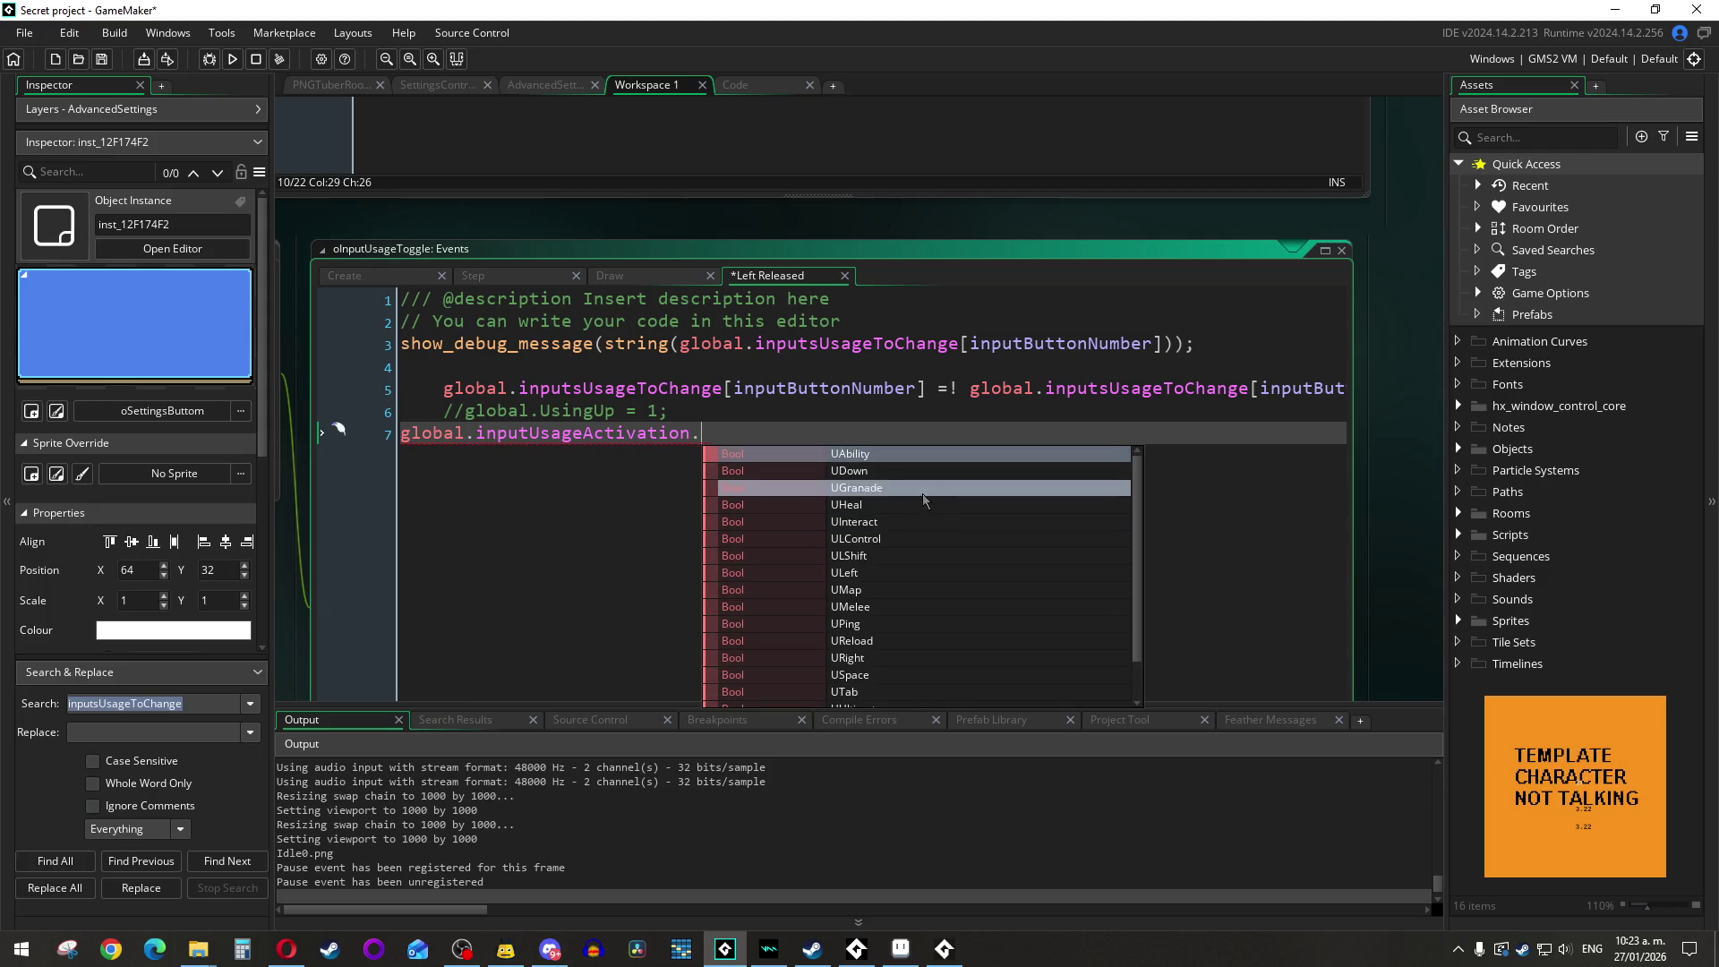
scroll(936, 471, "down", 1)
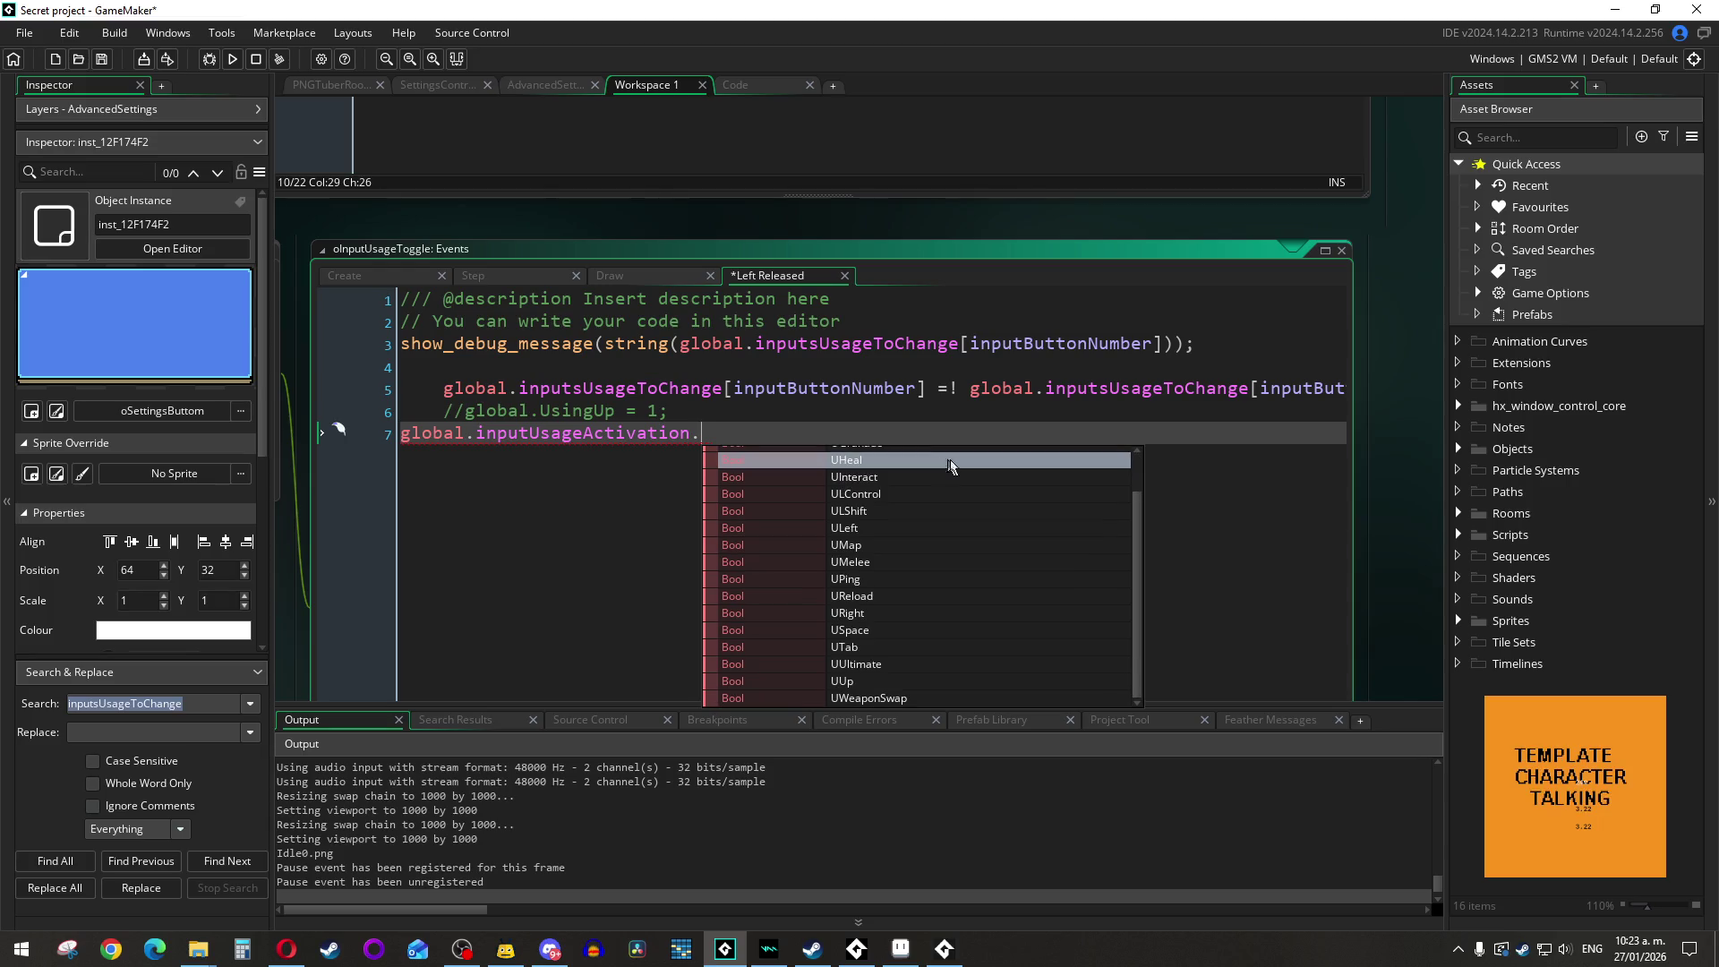
left_click(909, 696)
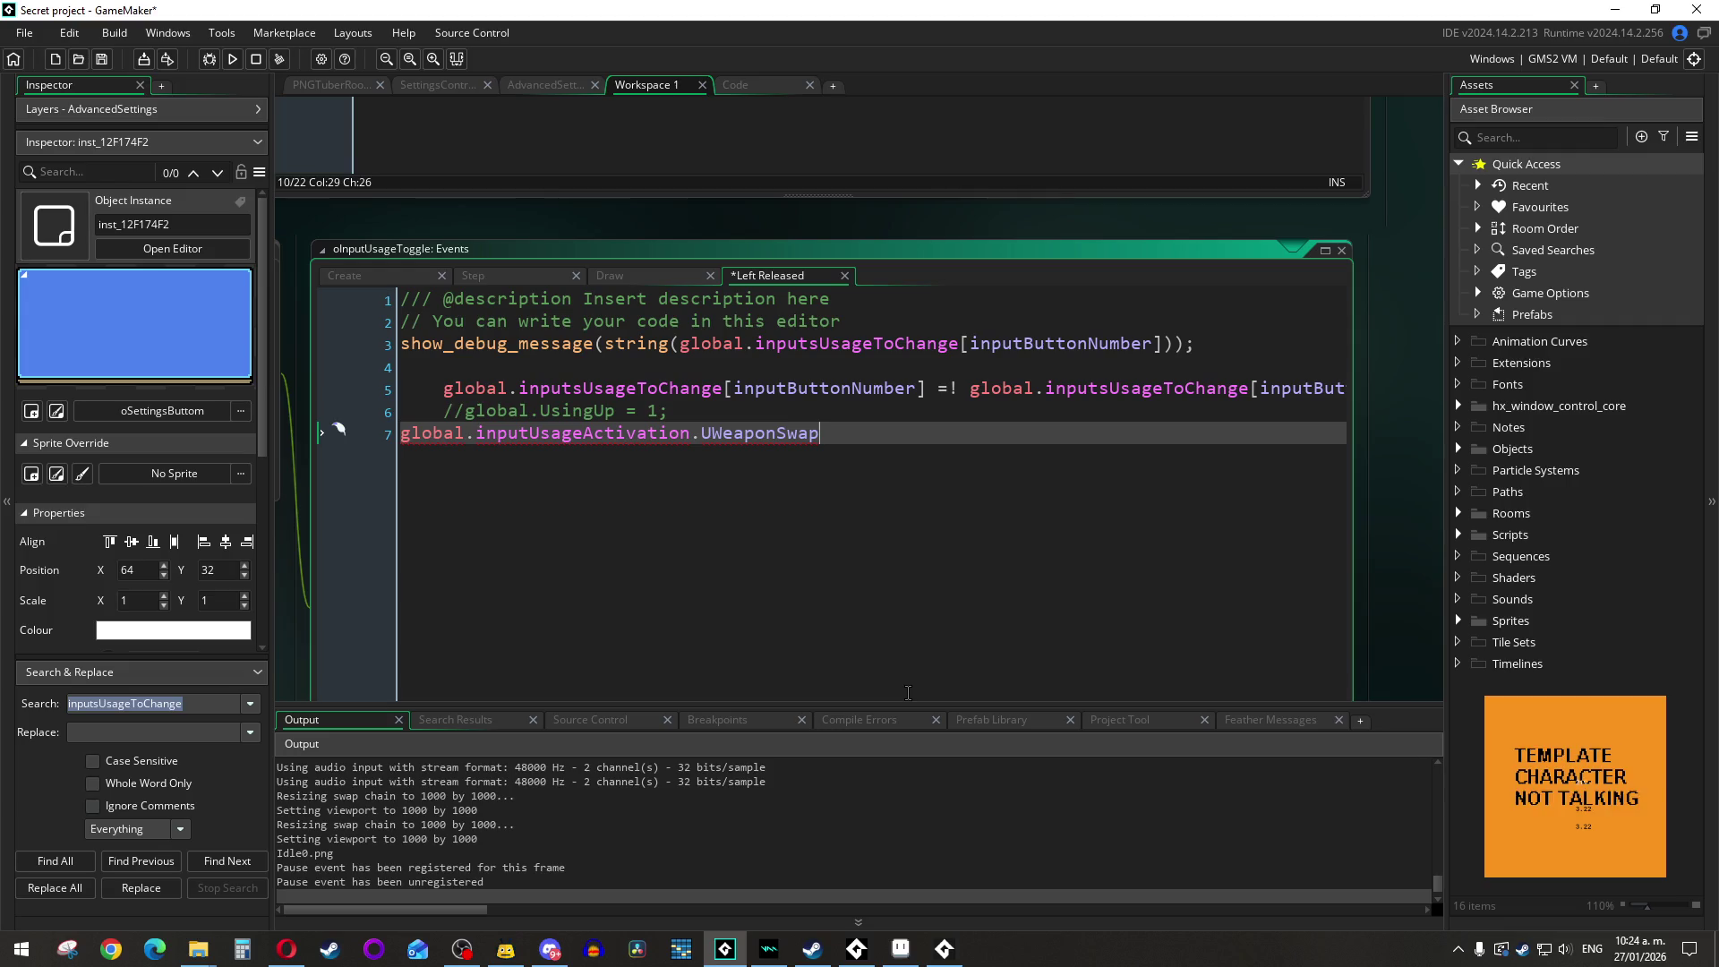
Step: Check the Draw and Step events, then return to line 6 of Left Released
left_click(658, 275)
left_click(519, 276)
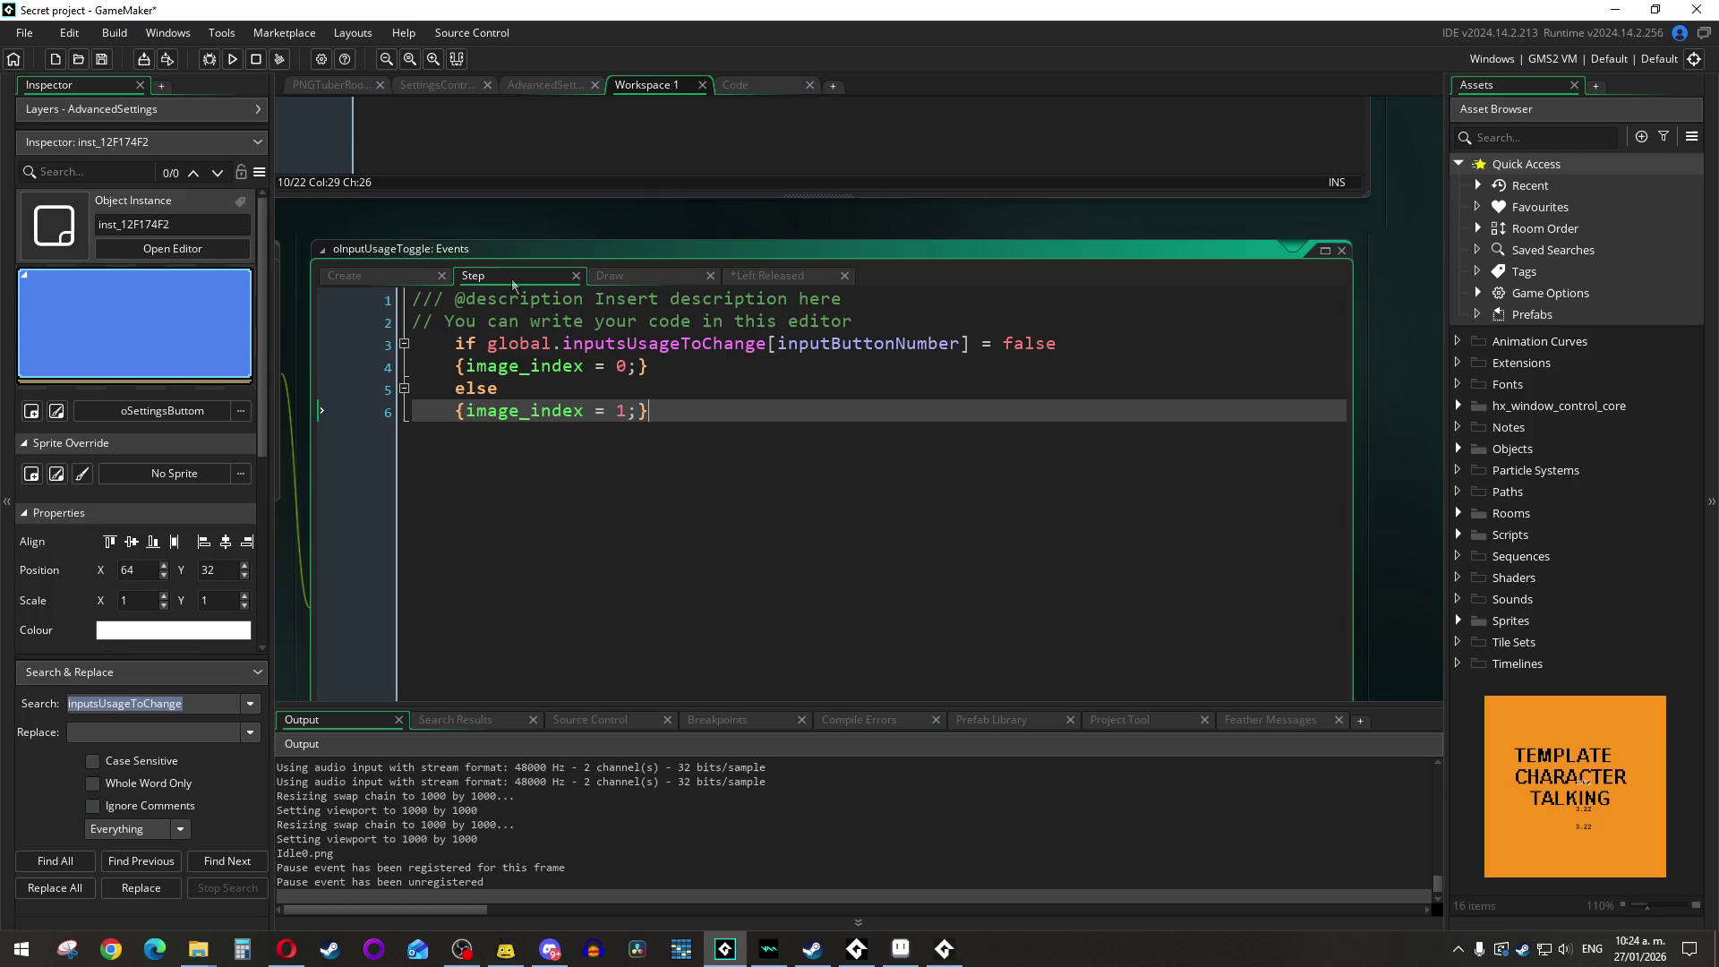
left_click(763, 278)
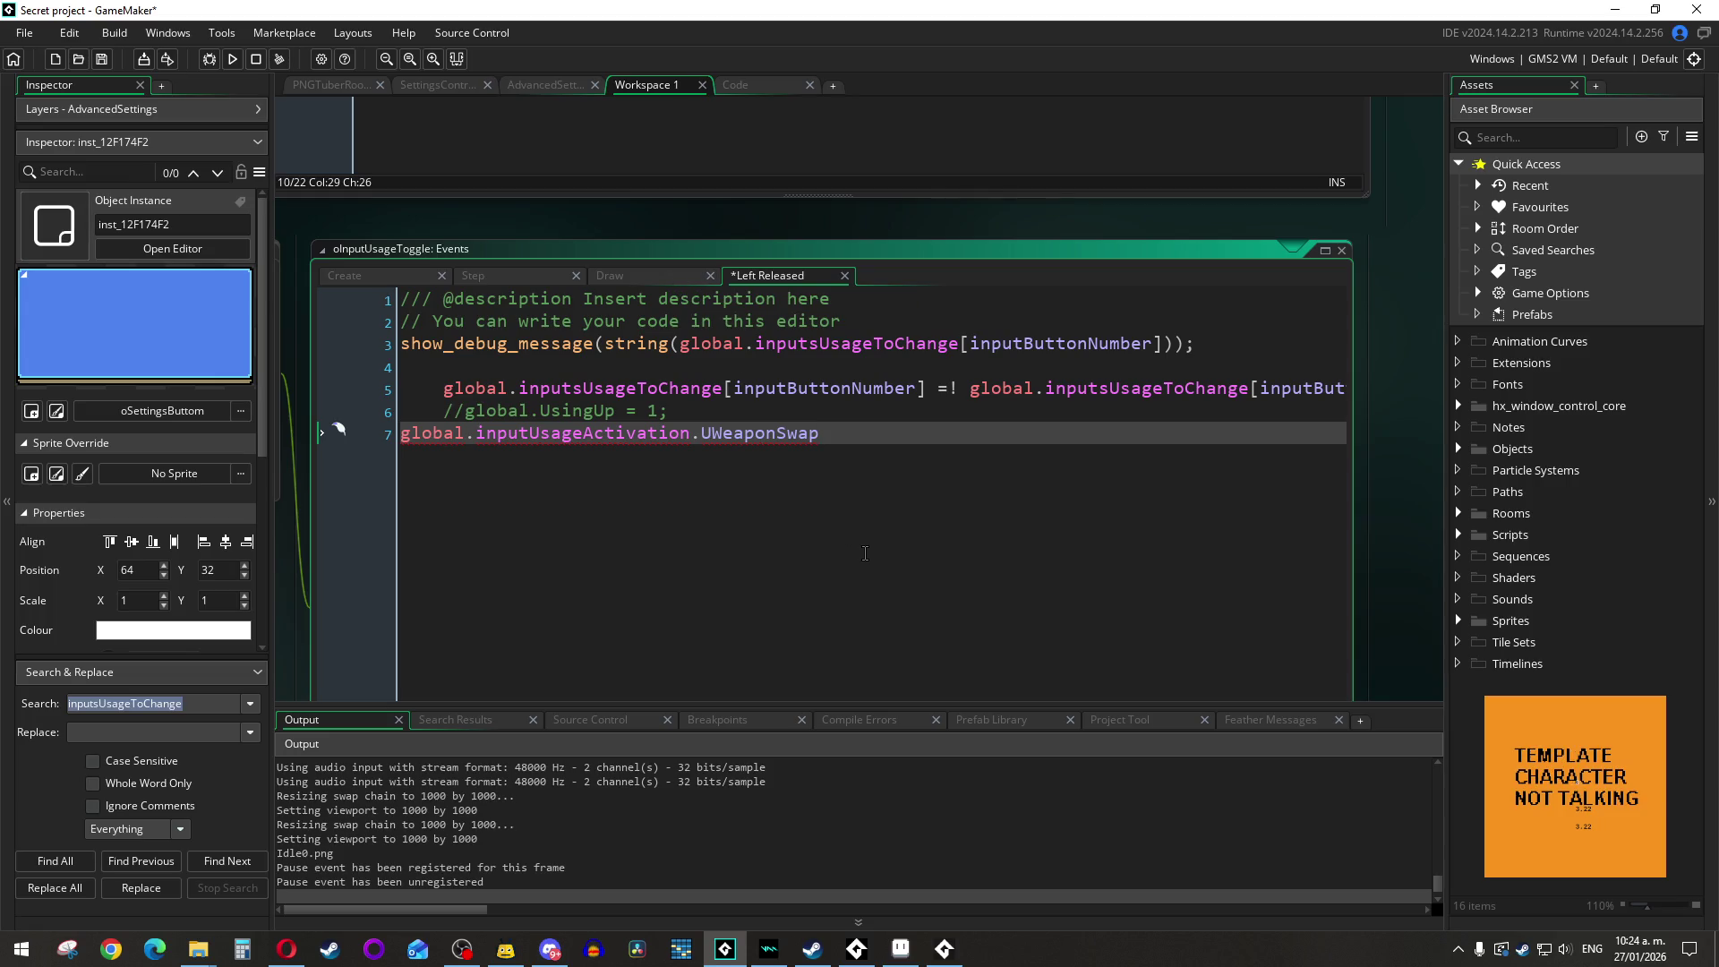
key("Up")
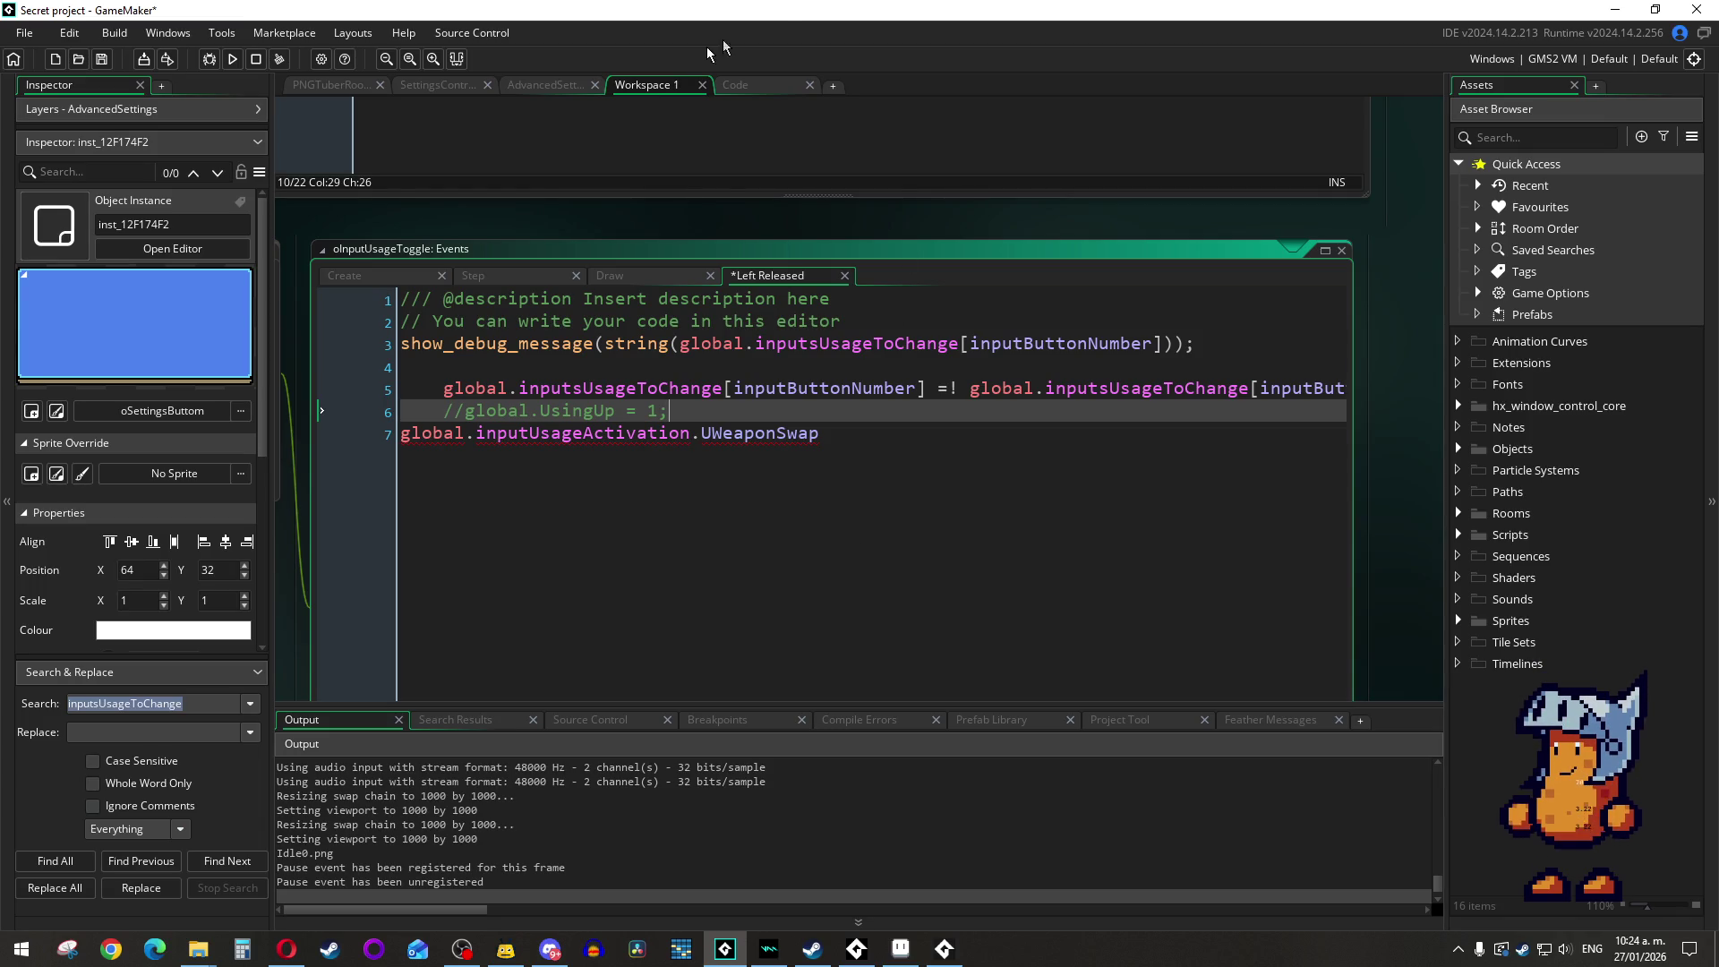
Step: Review the Create event's inputsToChangeName array, then go back to global_variables.gml
left_click(612, 277)
left_click(373, 274)
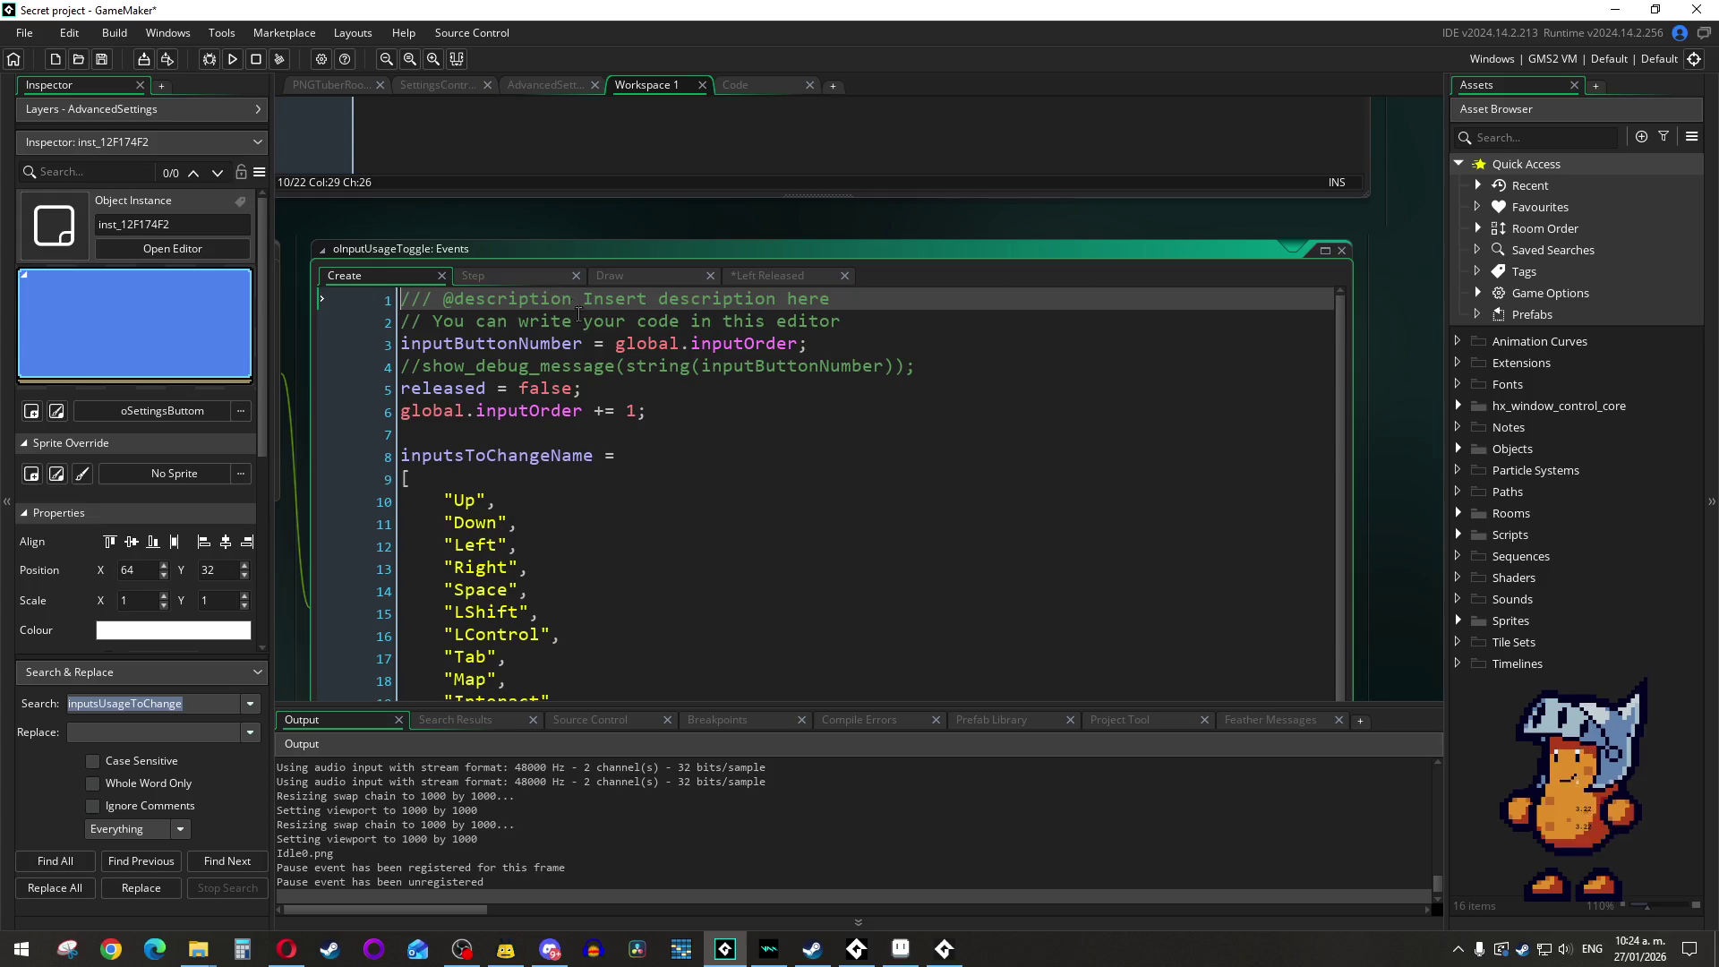
scroll(682, 516, "down", 1)
left_click(1325, 250)
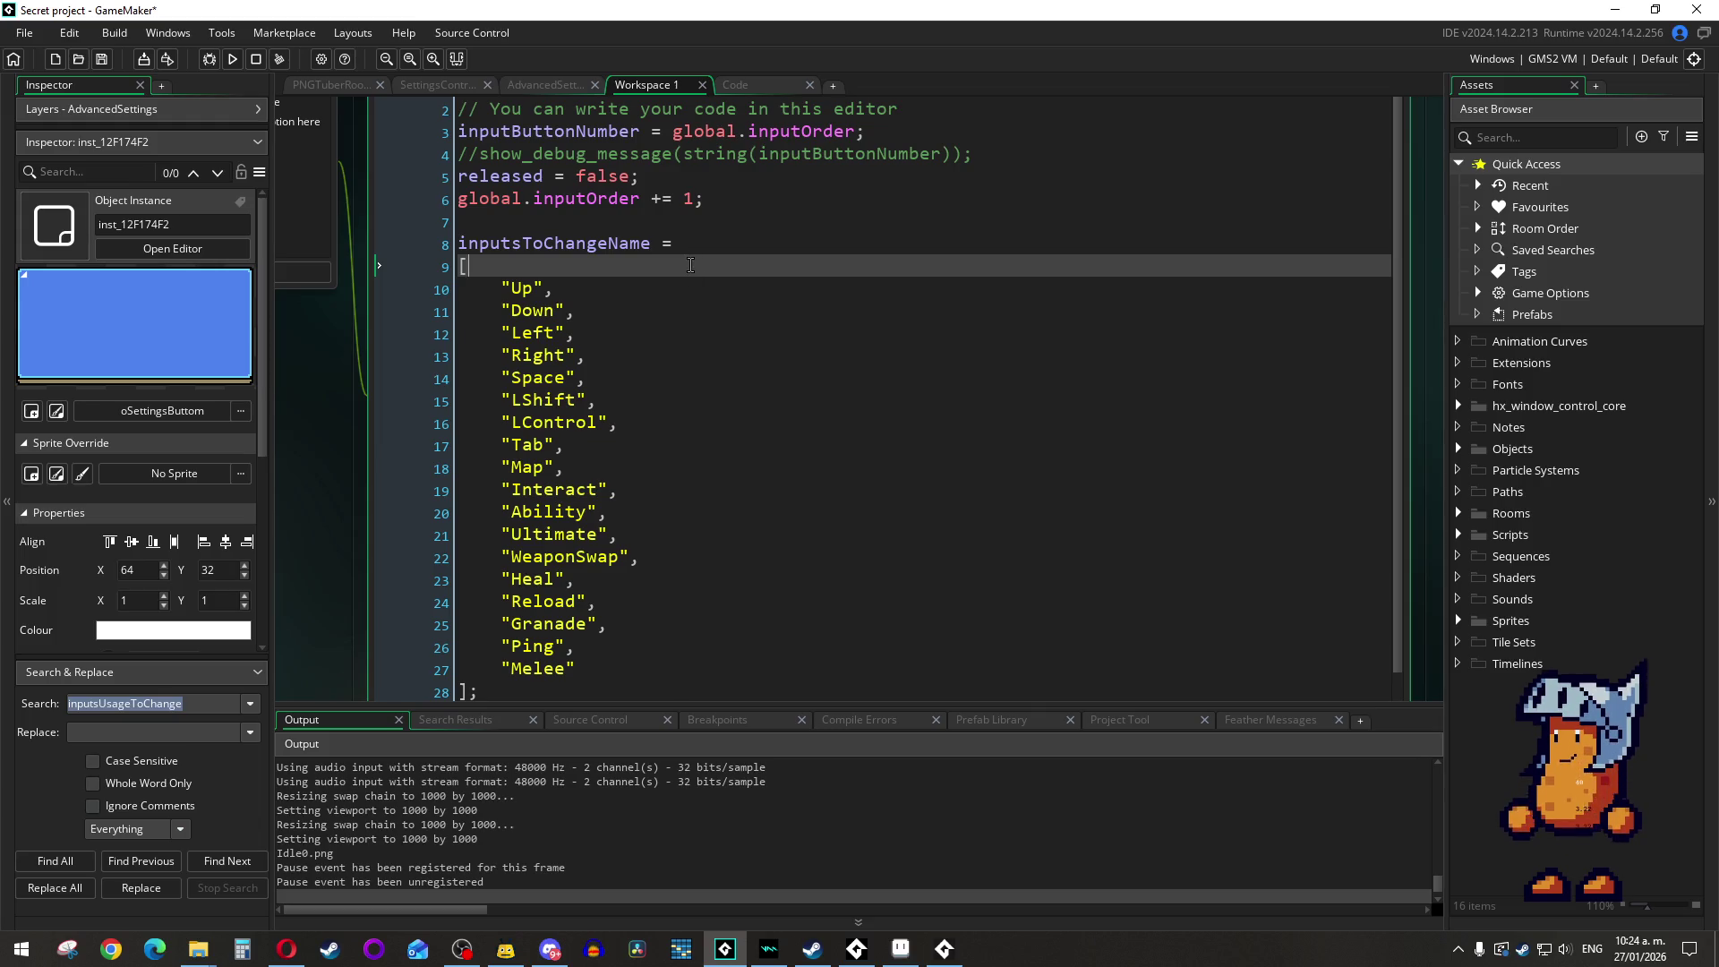
mouse_move(493, 241)
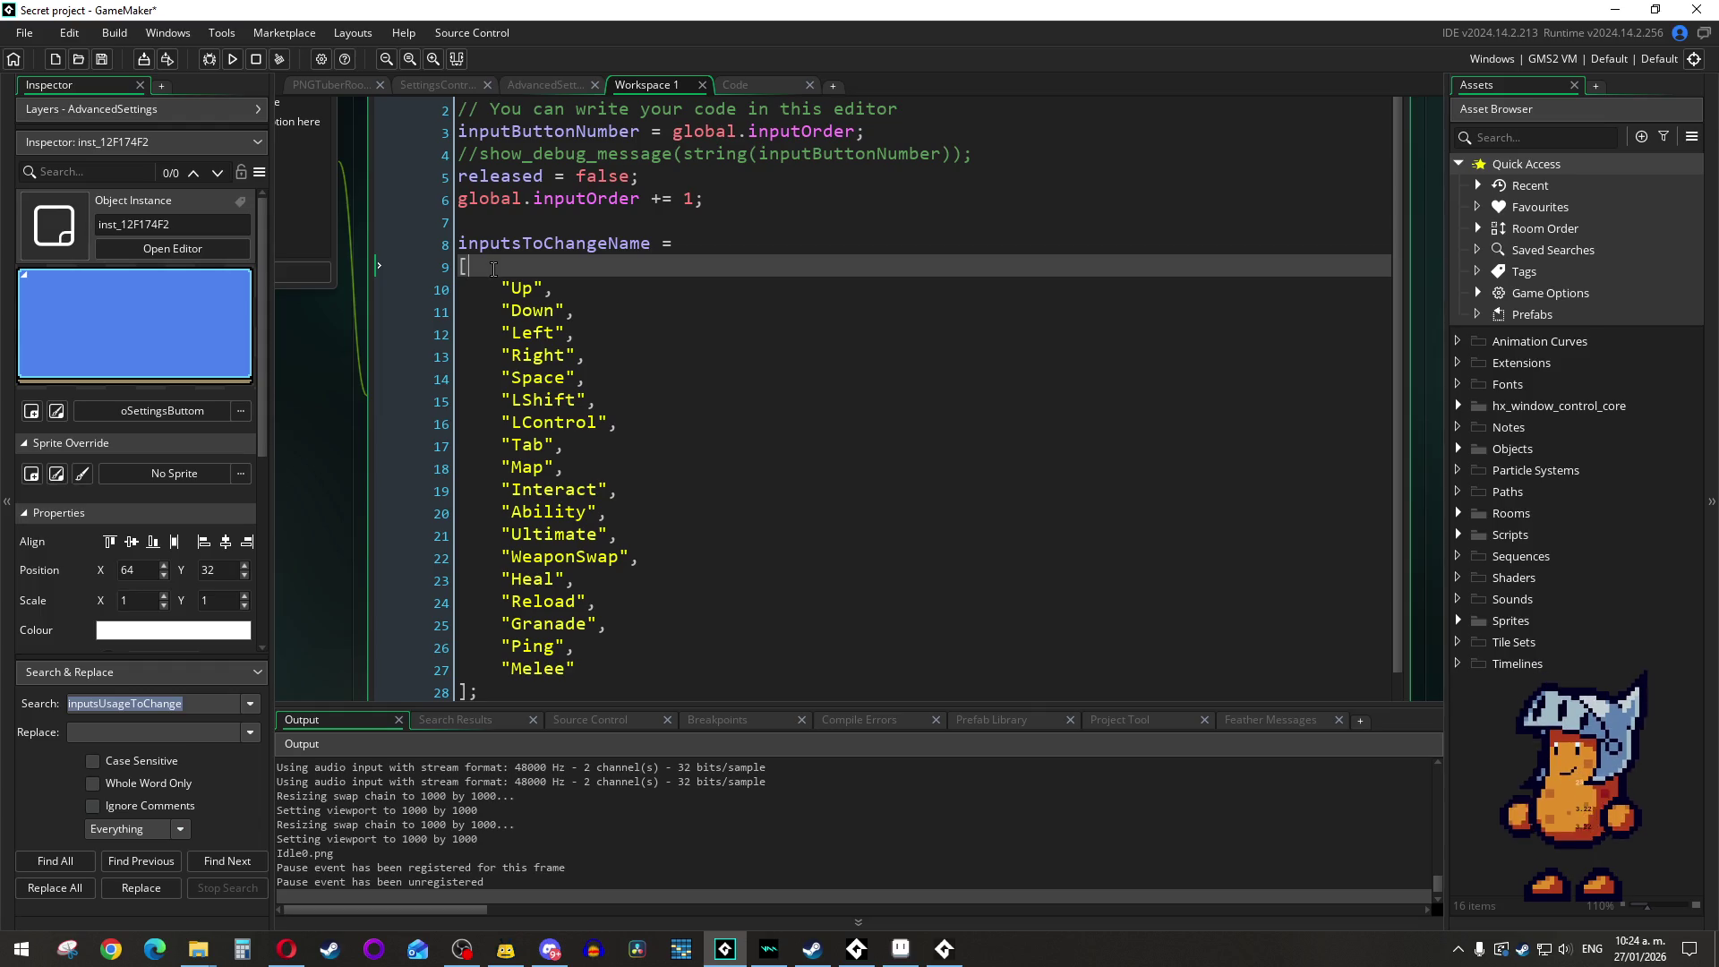
left_click(759, 86)
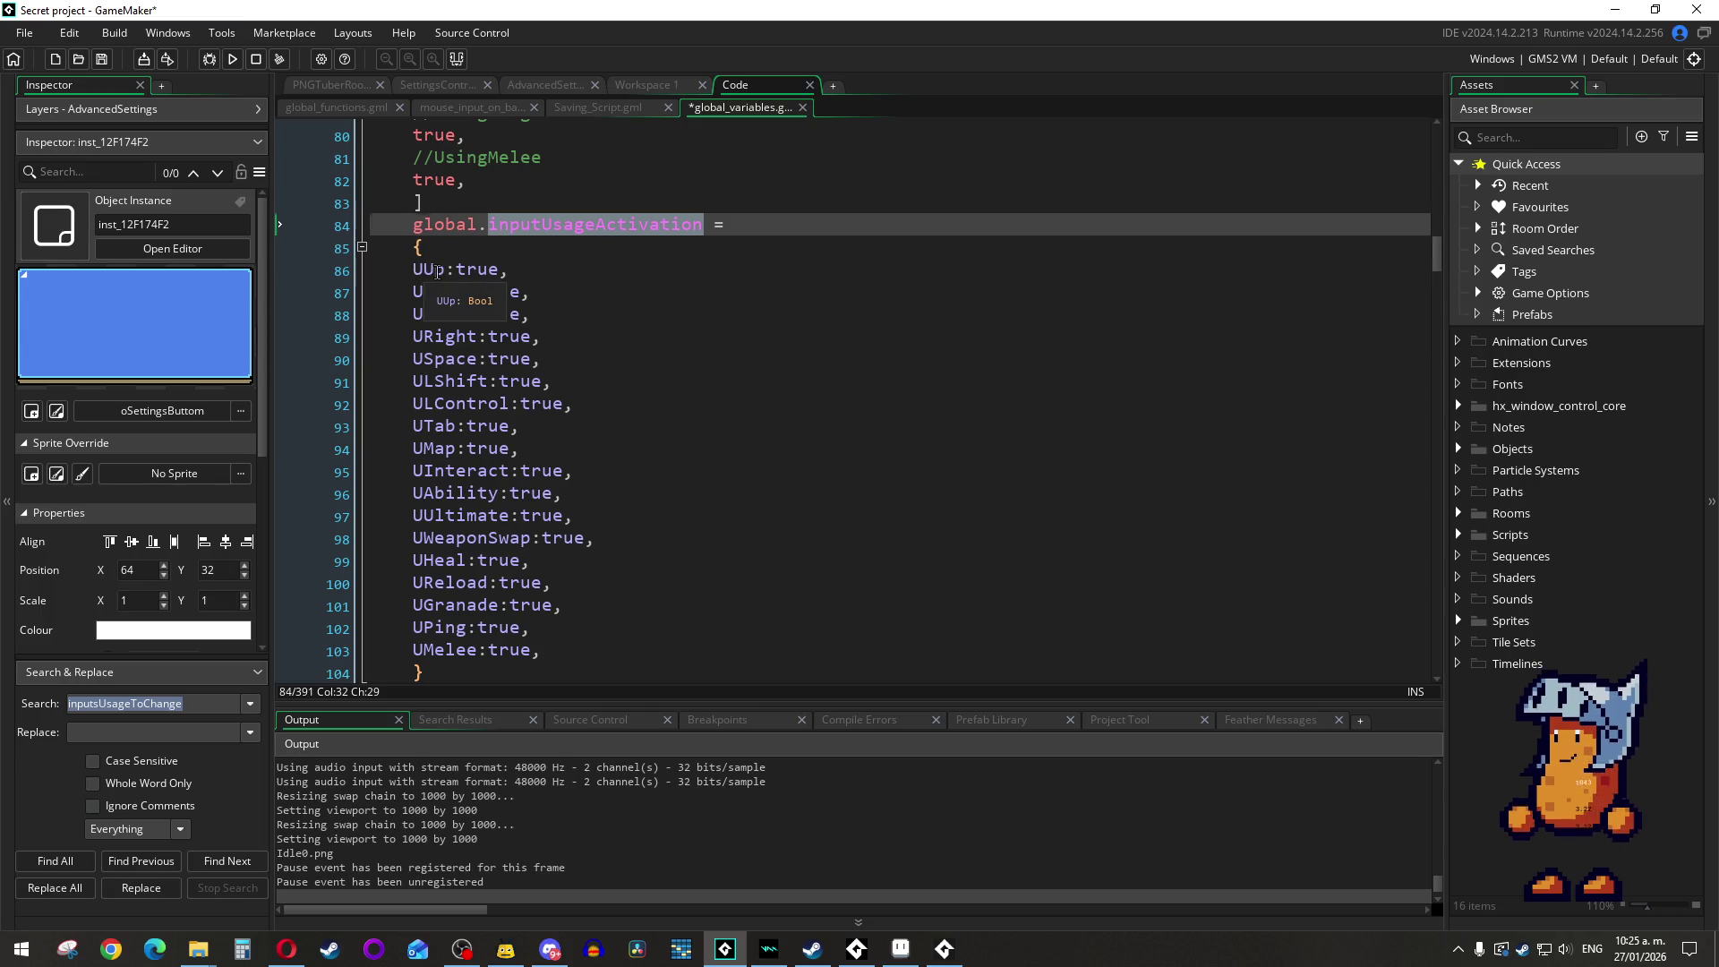
Step: Select the inputUsageActivation block (lines 84–104) and bring up the Create event code again
left_click(437, 271)
left_click_drag(445, 271, 424, 271)
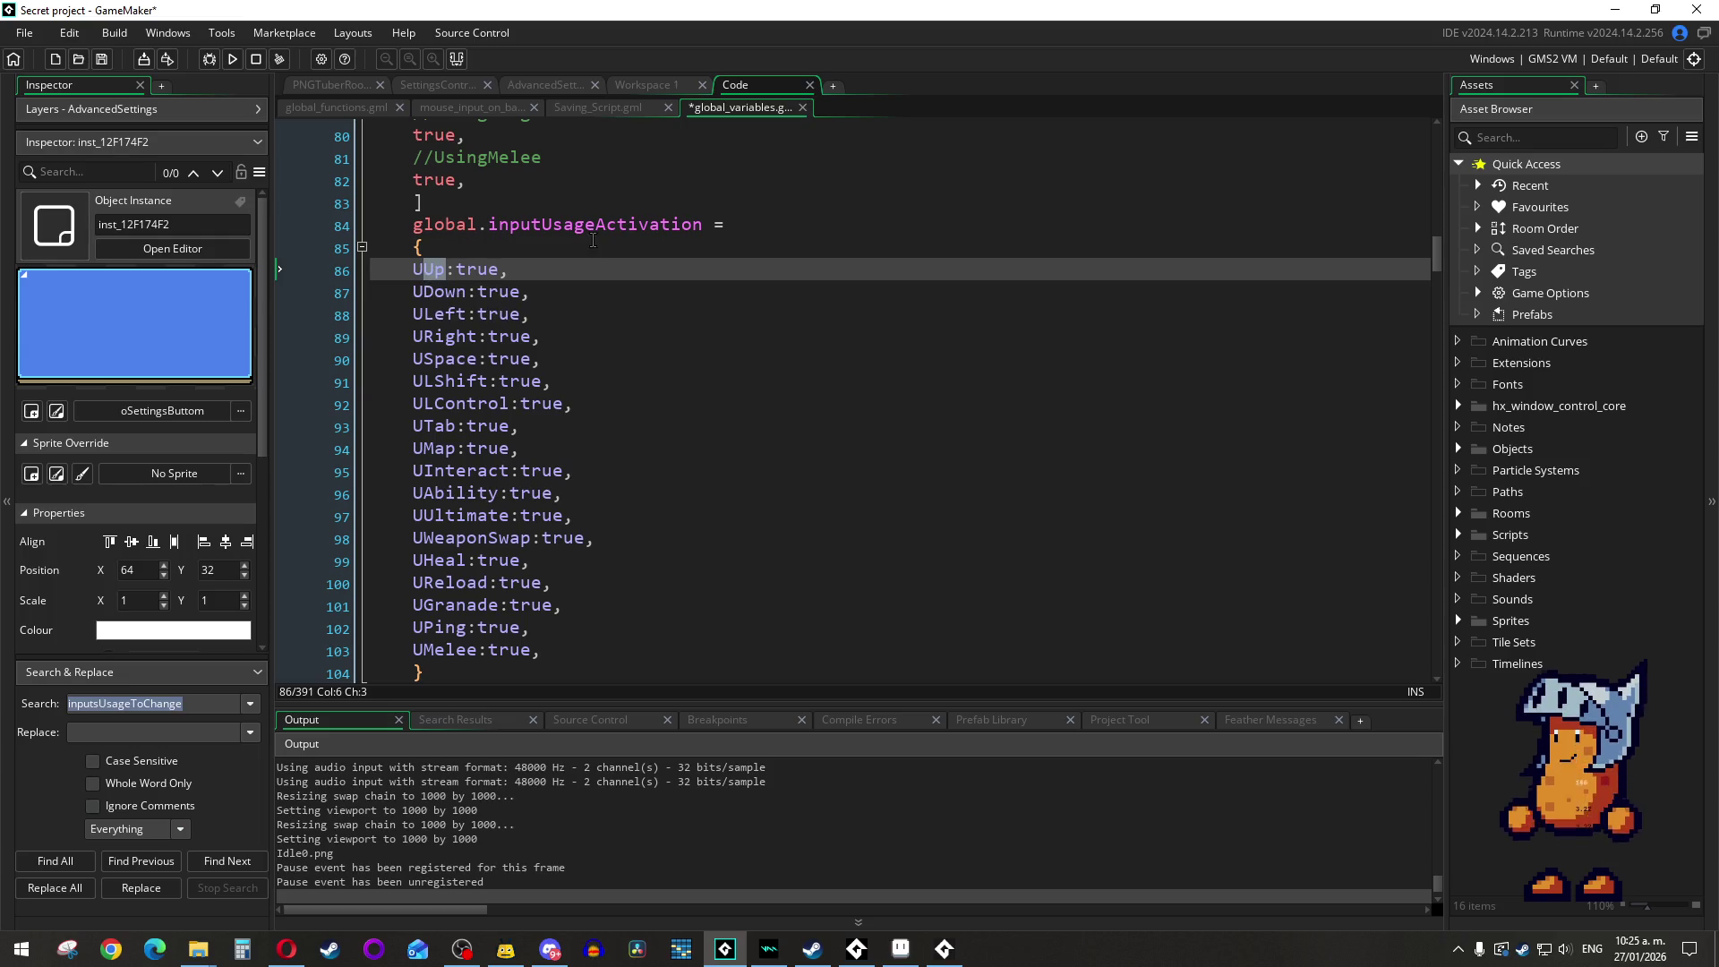
double_click(650, 230)
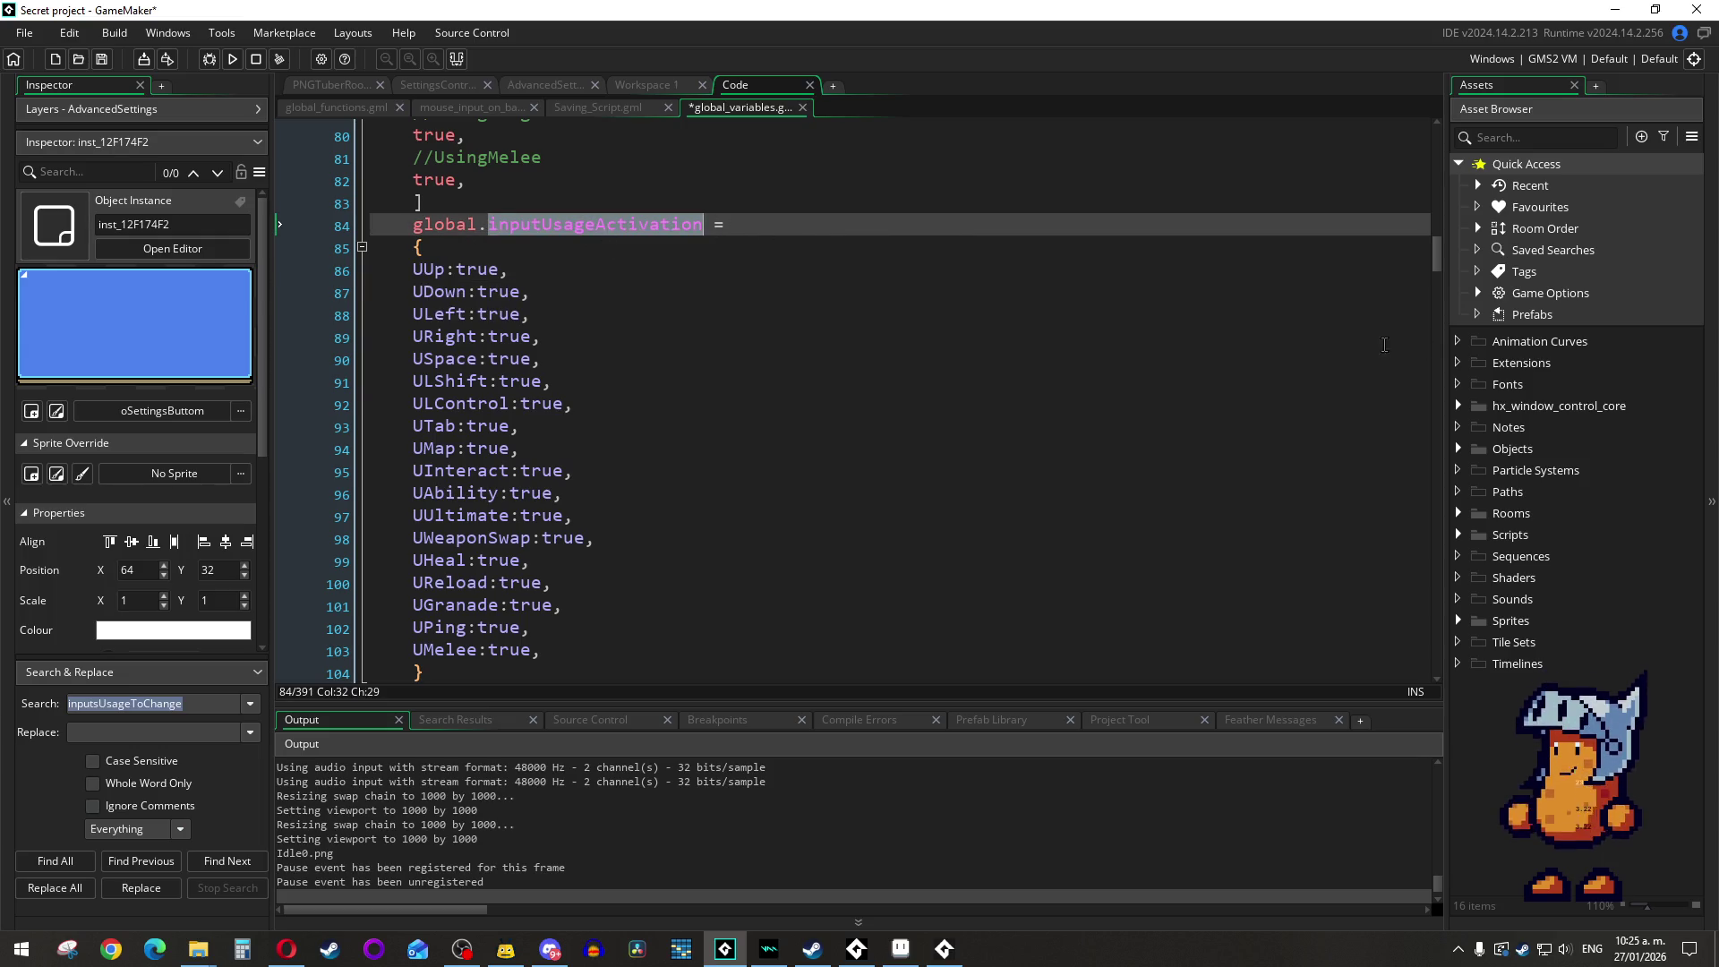
left_click_drag(413, 271, 677, 273)
left_click(678, 273)
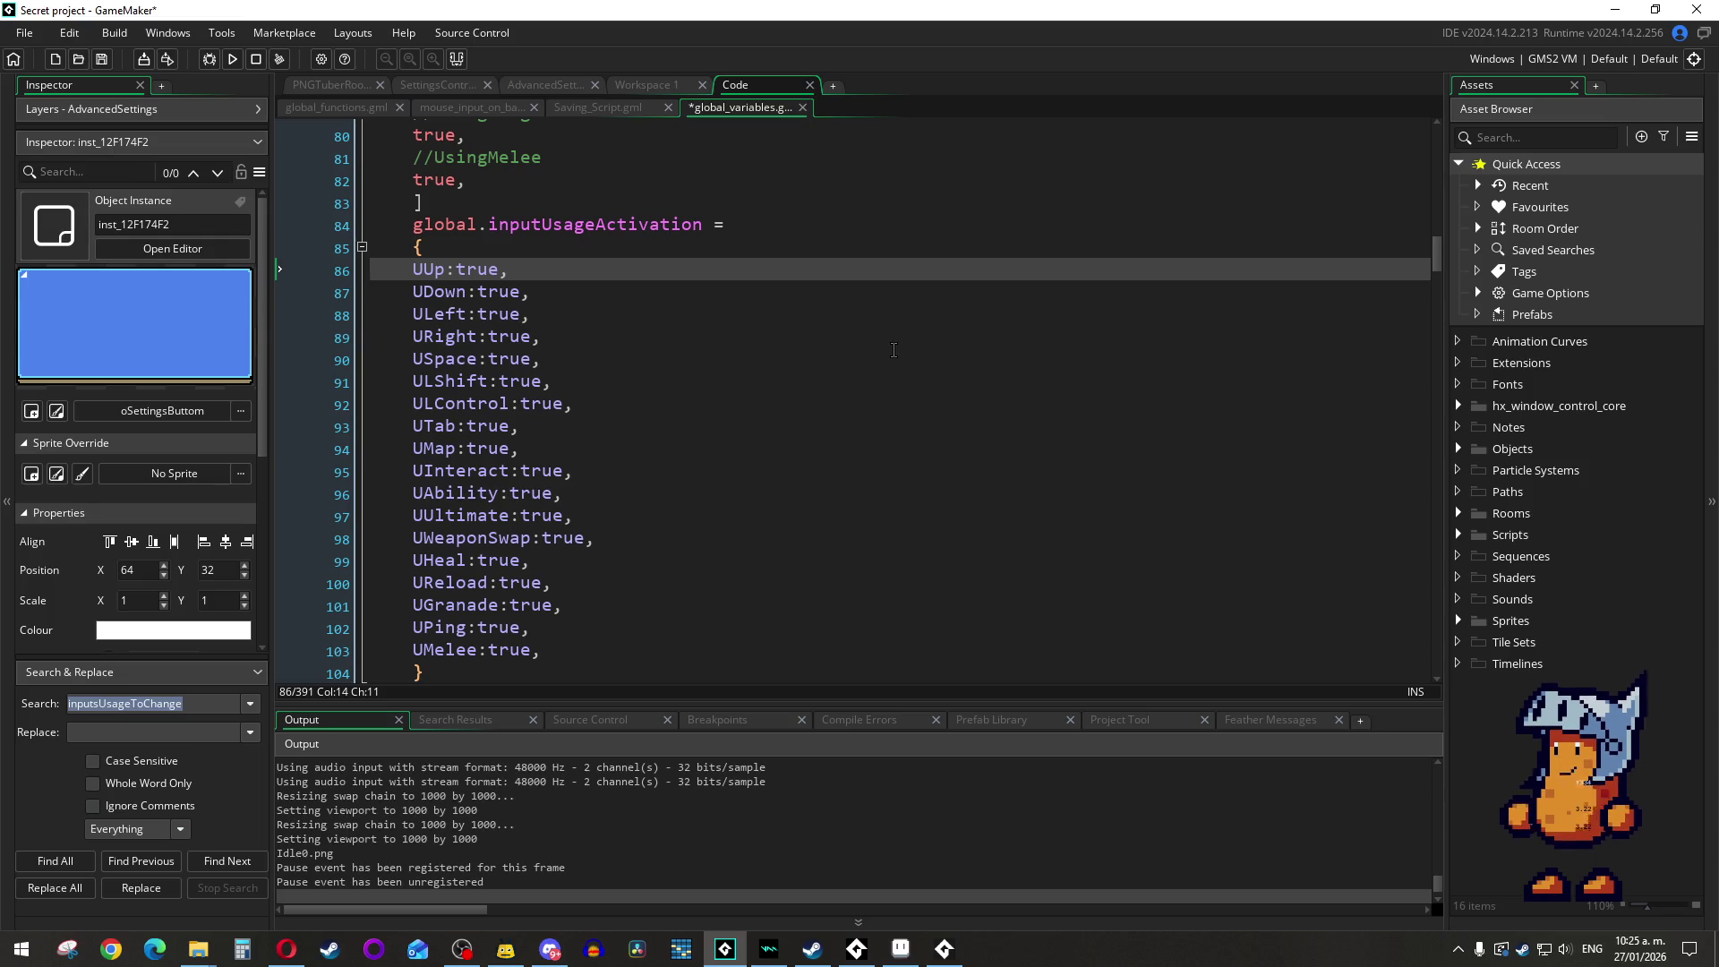
left_click_drag(516, 671, 387, 215)
key("ctrl+c")
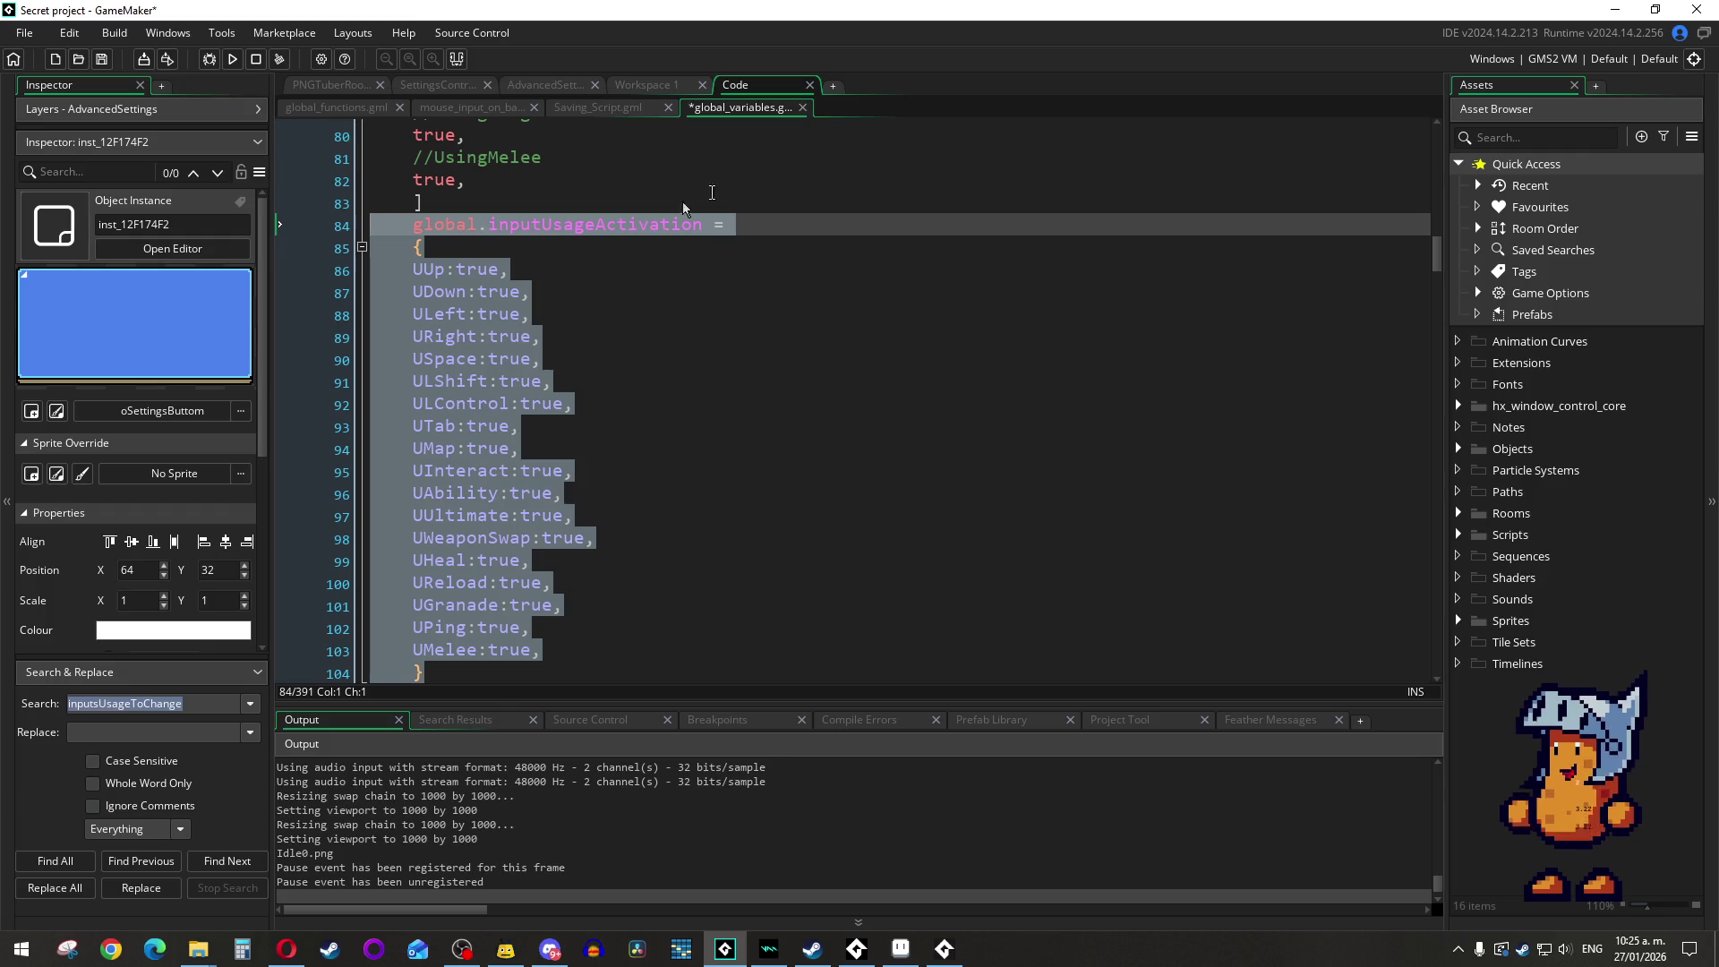
left_click(637, 85)
left_click(721, 469)
Step: Paste the block after inputsToChangeName as a local inputUsageActivation array, swapping braces for square brackets
scroll(721, 578, "down", 1)
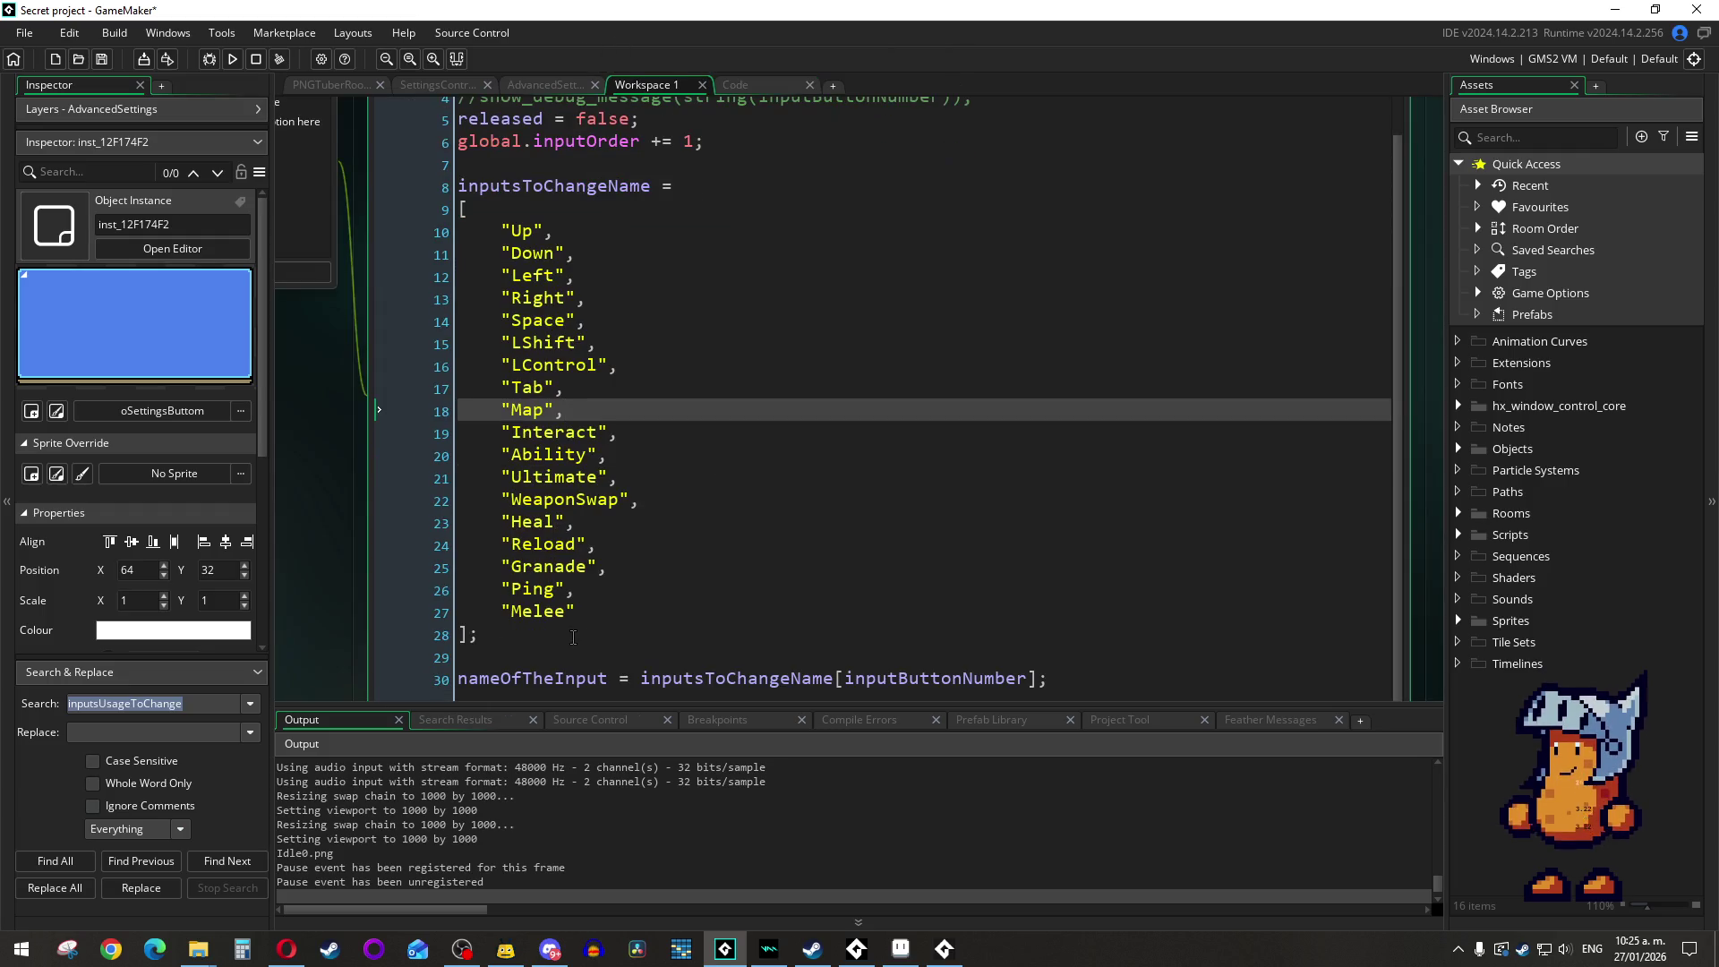
left_click(569, 634)
key("Return")
key("ctrl+v")
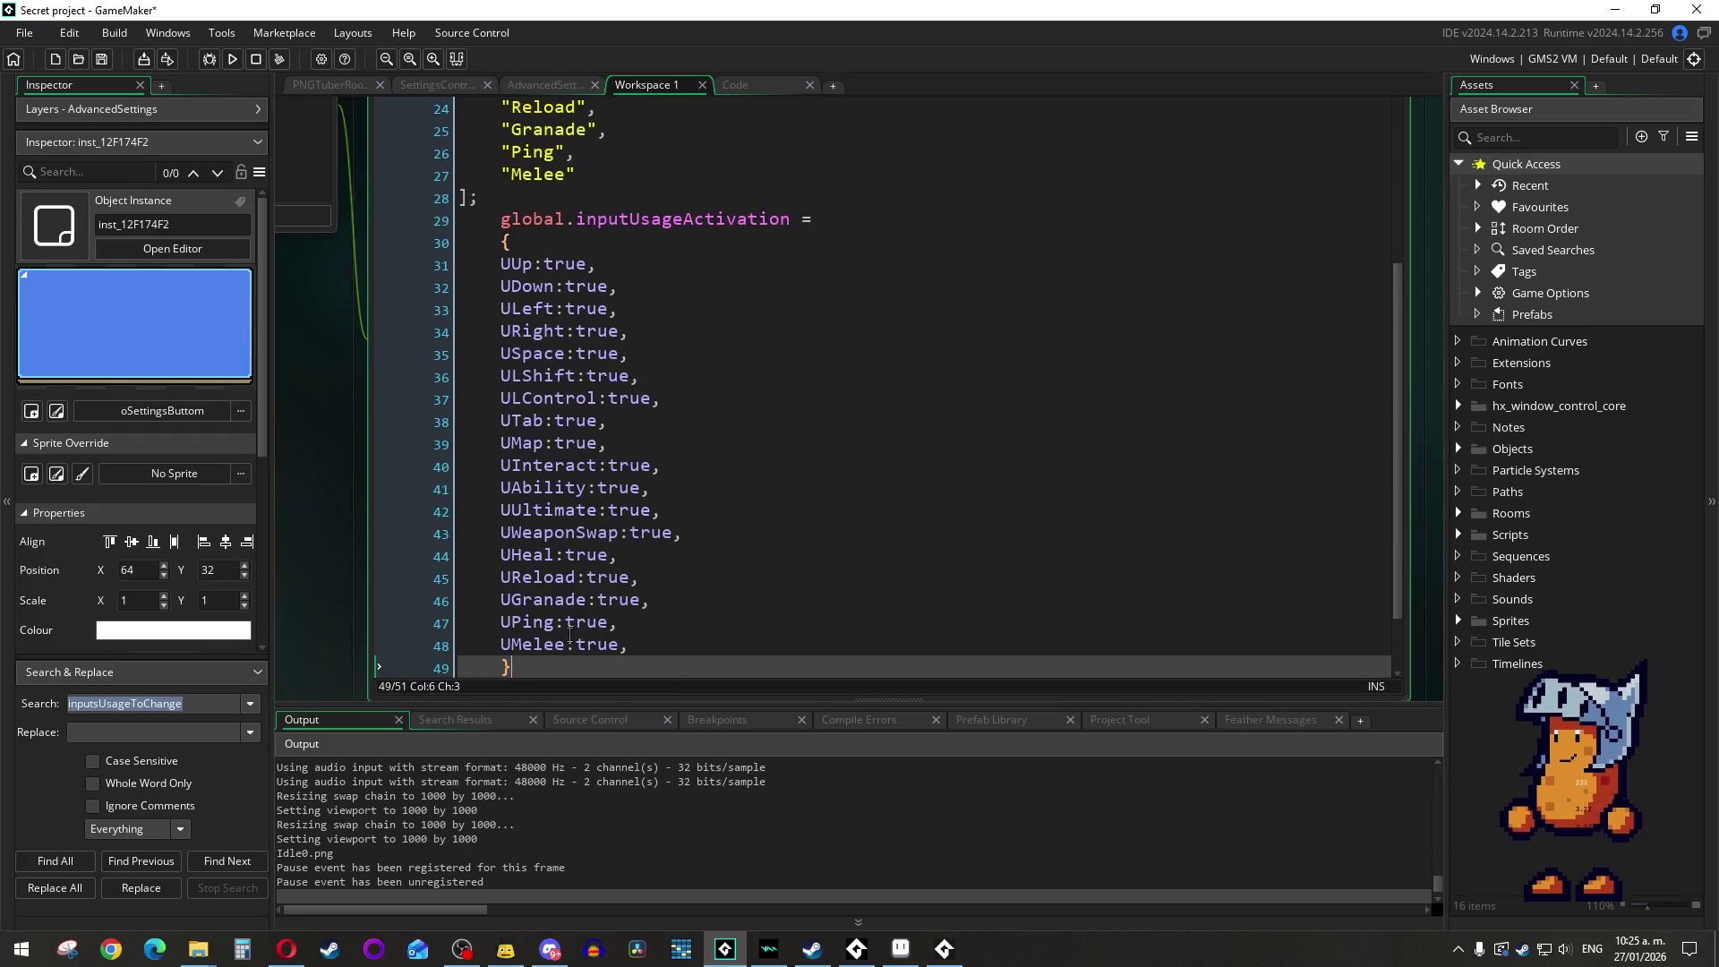
left_click(594, 220)
left_click_drag(594, 219, 472, 224)
key("BackSpace")
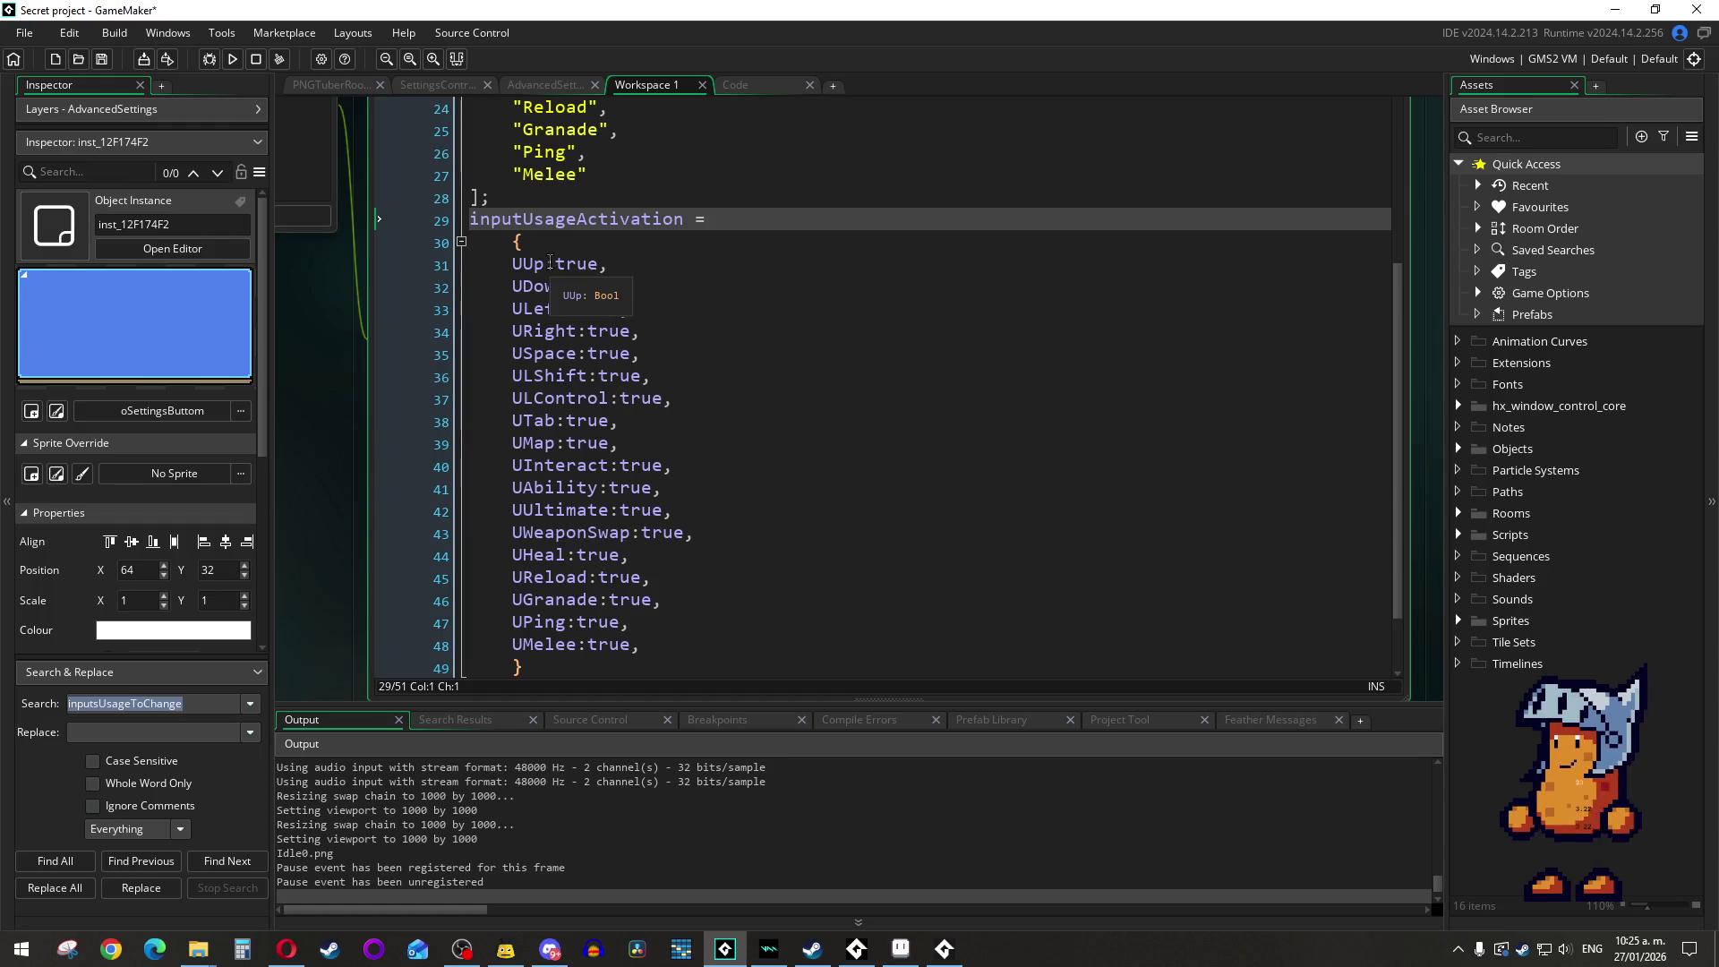
key("Tab")
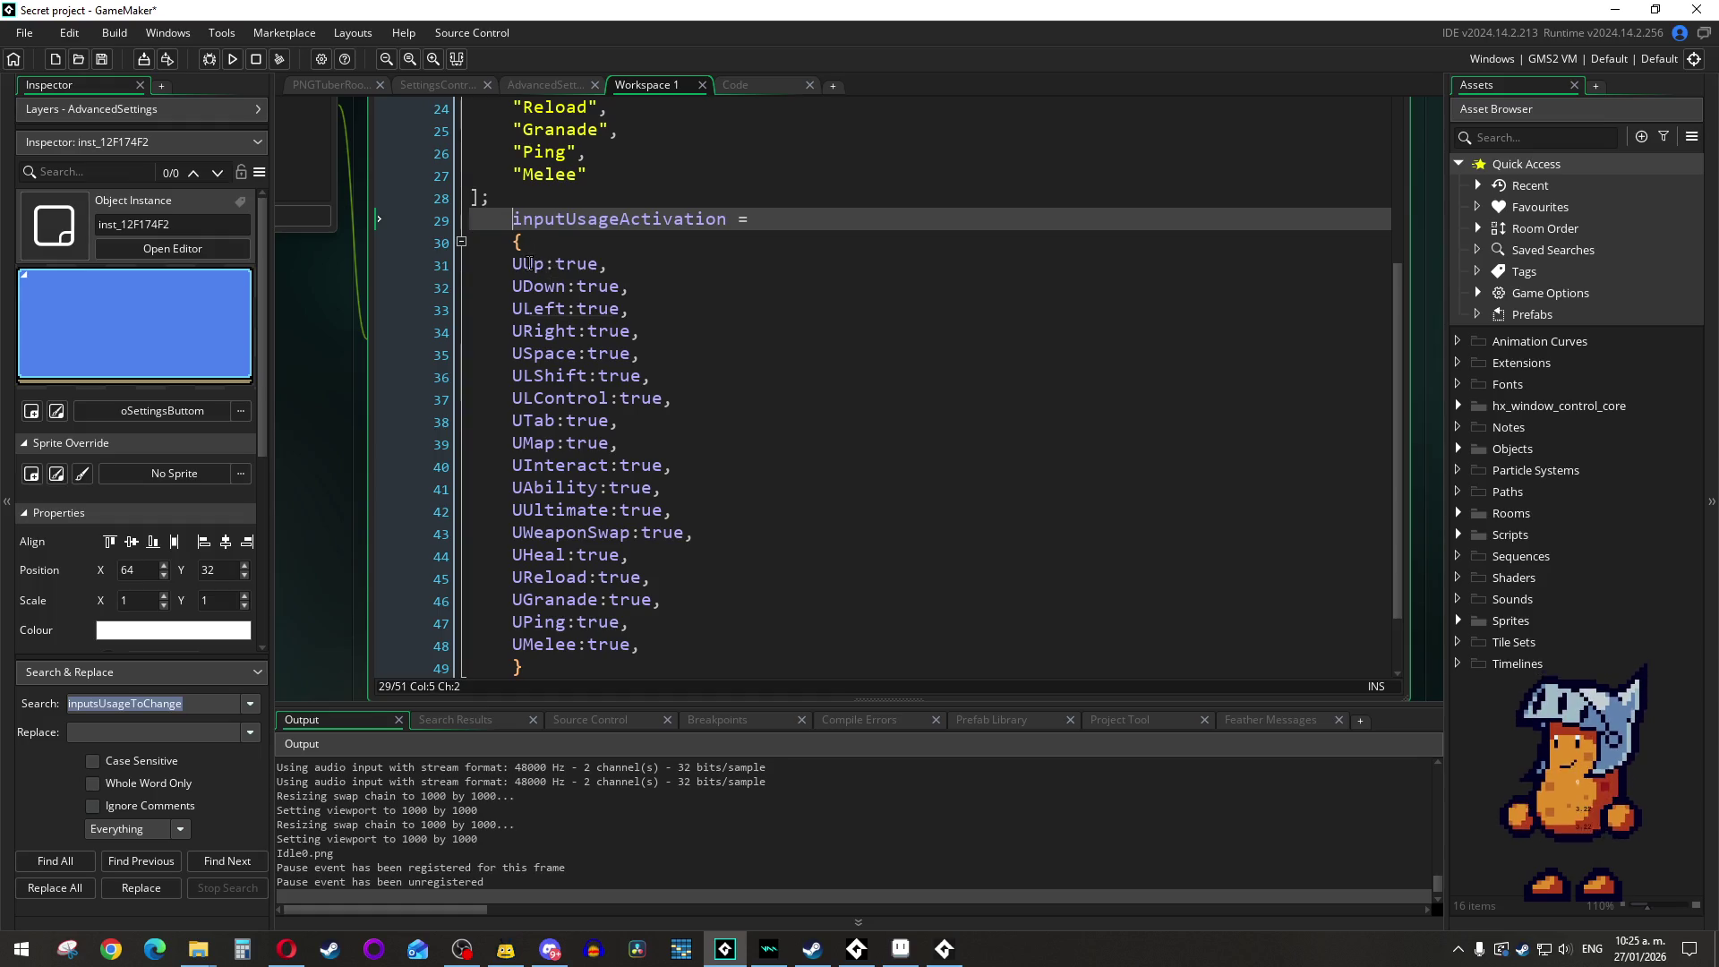
left_click(517, 244)
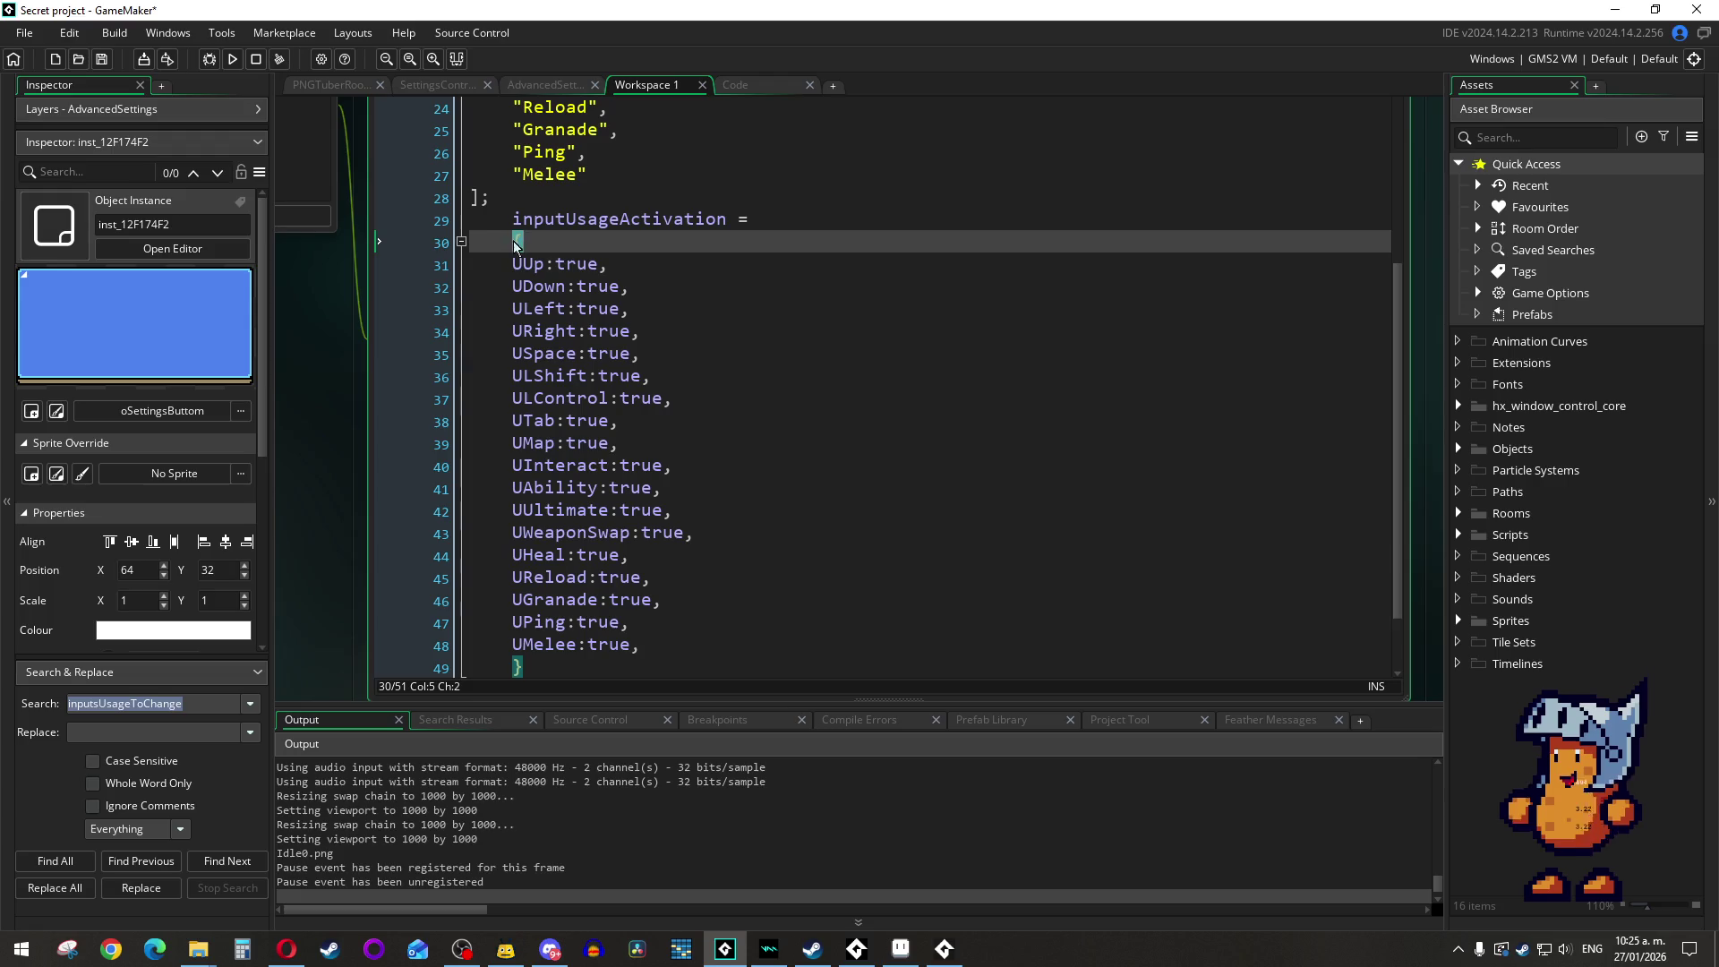
key("Delete")
type("[")
left_click(524, 667)
key("BackSpace")
type("]")
Step: Remove ':true' from the UMelee, UPing, UGranade, UReload and UHeal entries
left_click(662, 641)
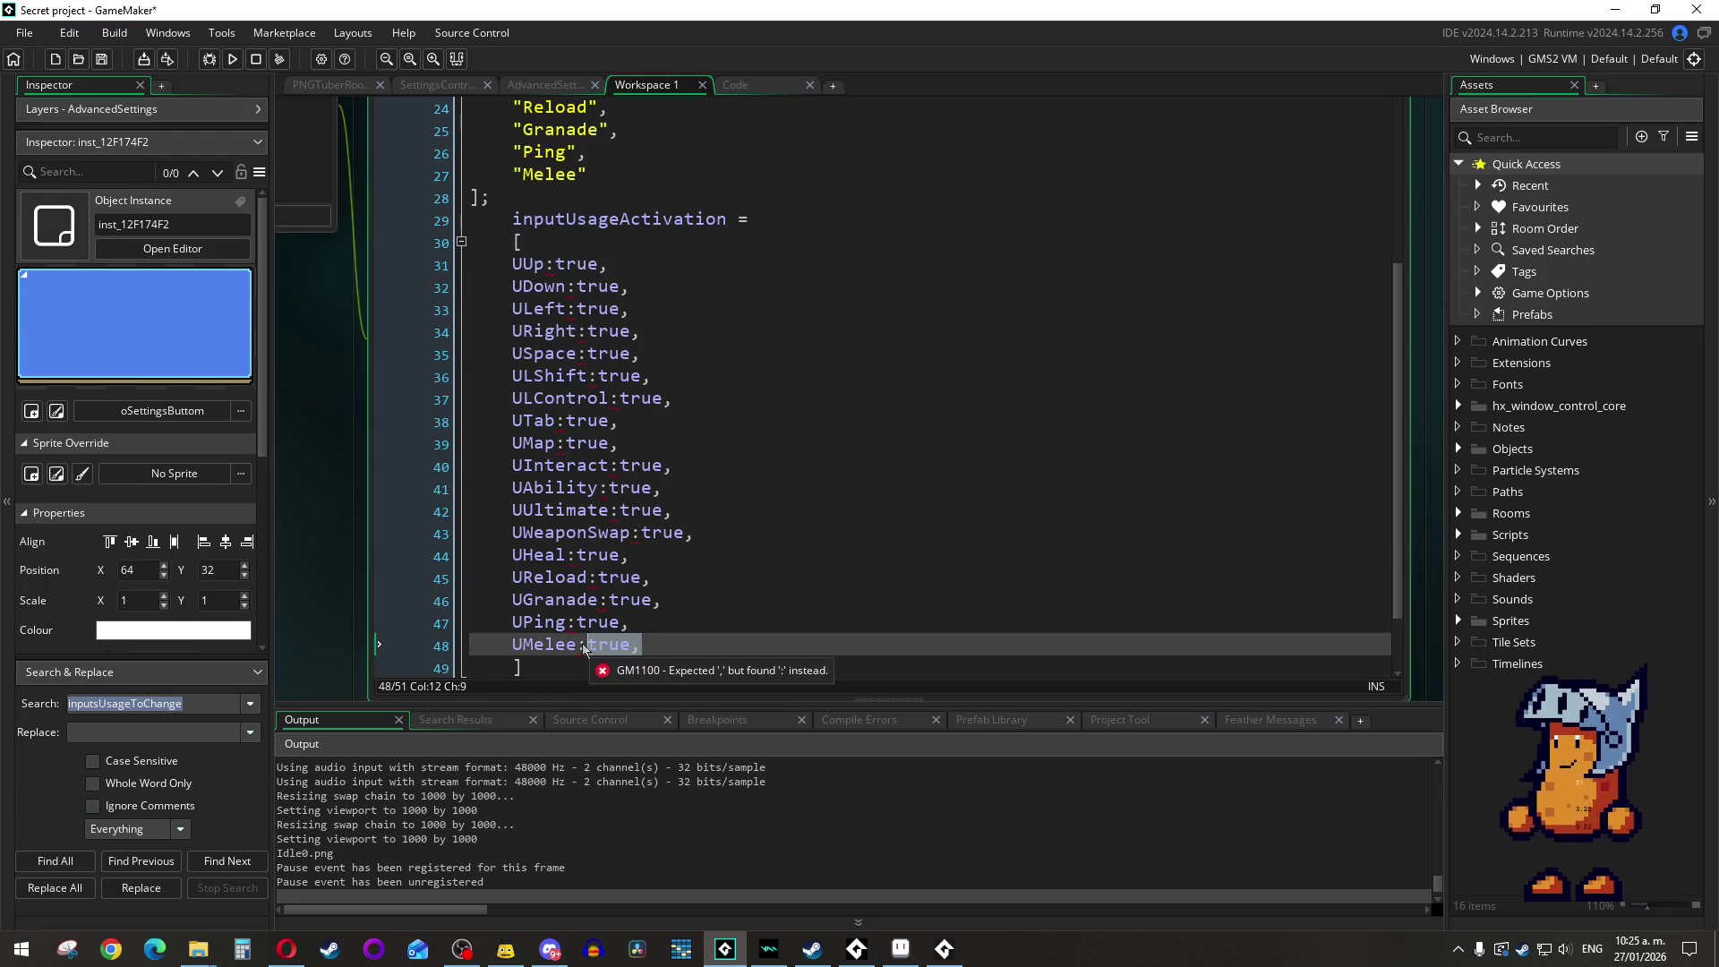
left_click(629, 645)
key("ctrl+shift+Left")
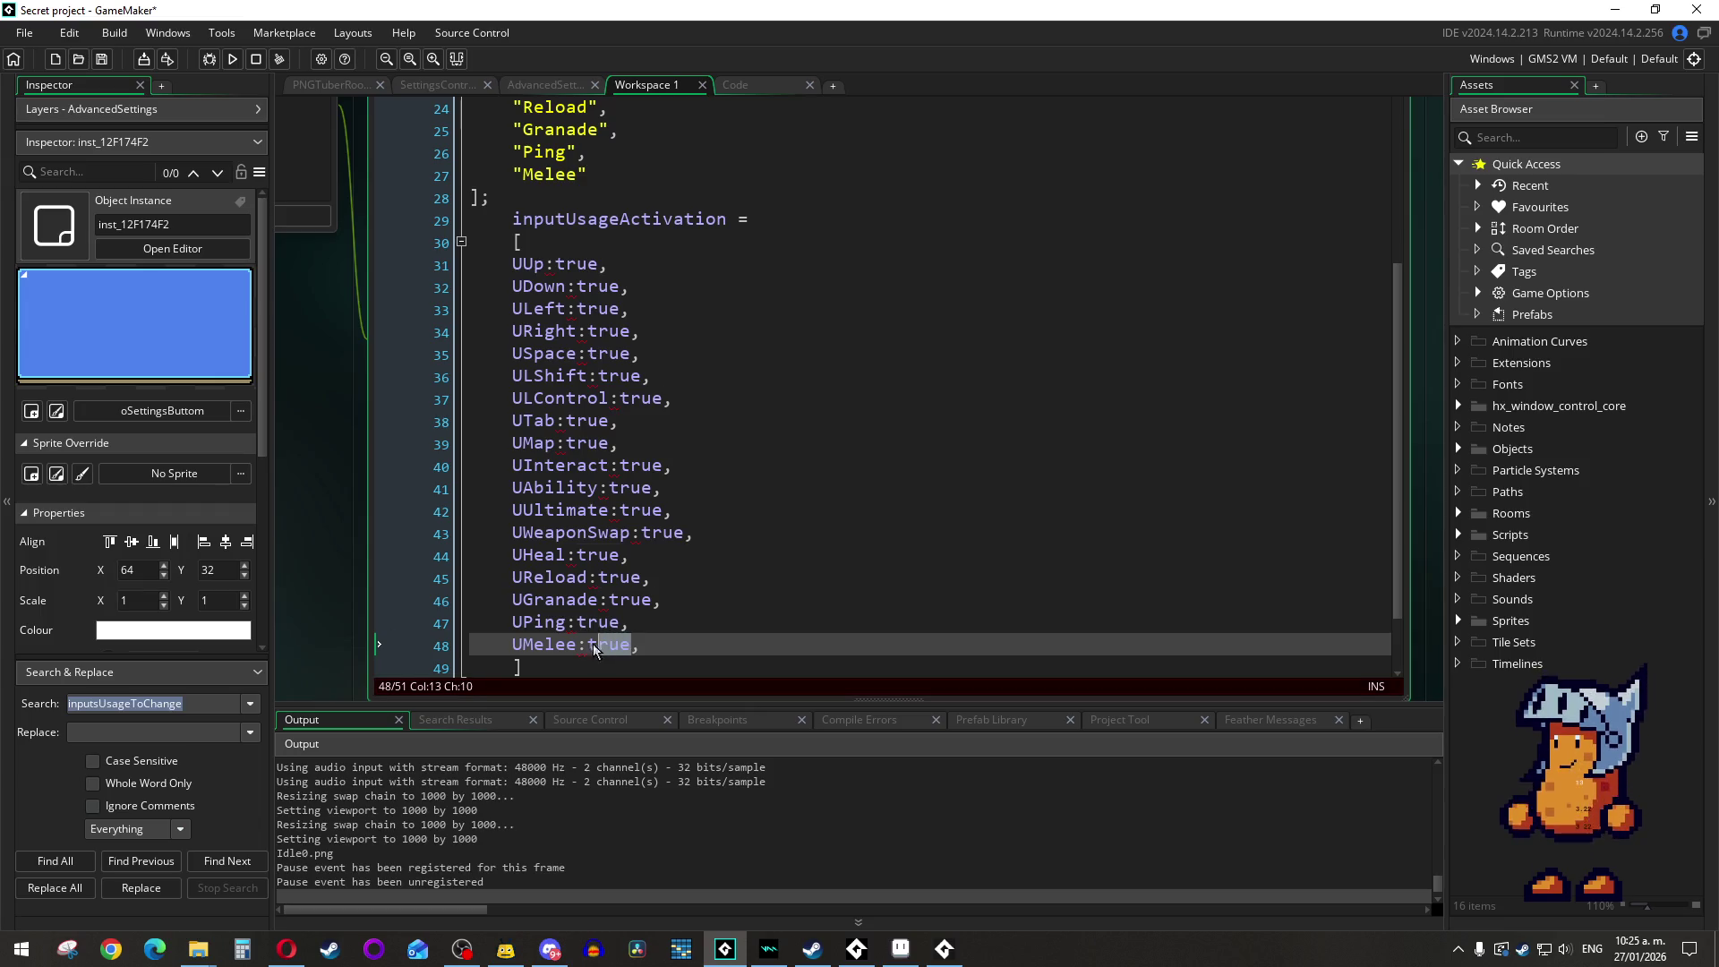
key("shift+Left")
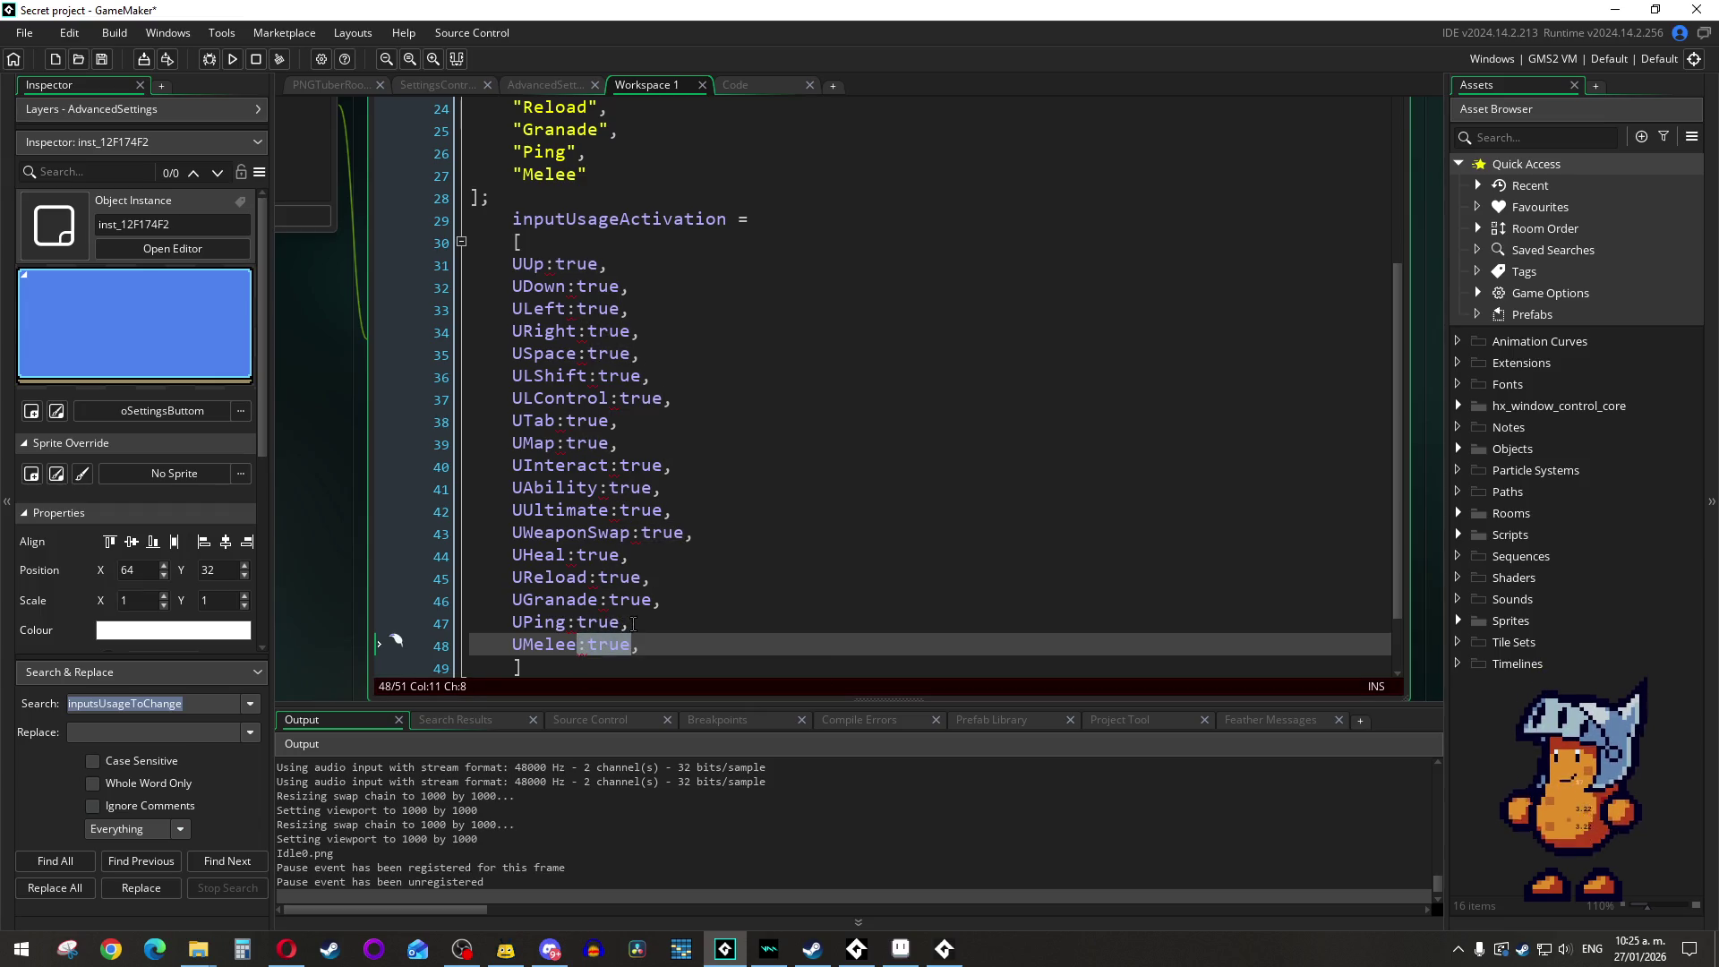
key("Delete")
left_click(576, 623)
key("Delete")
key("BackSpace")
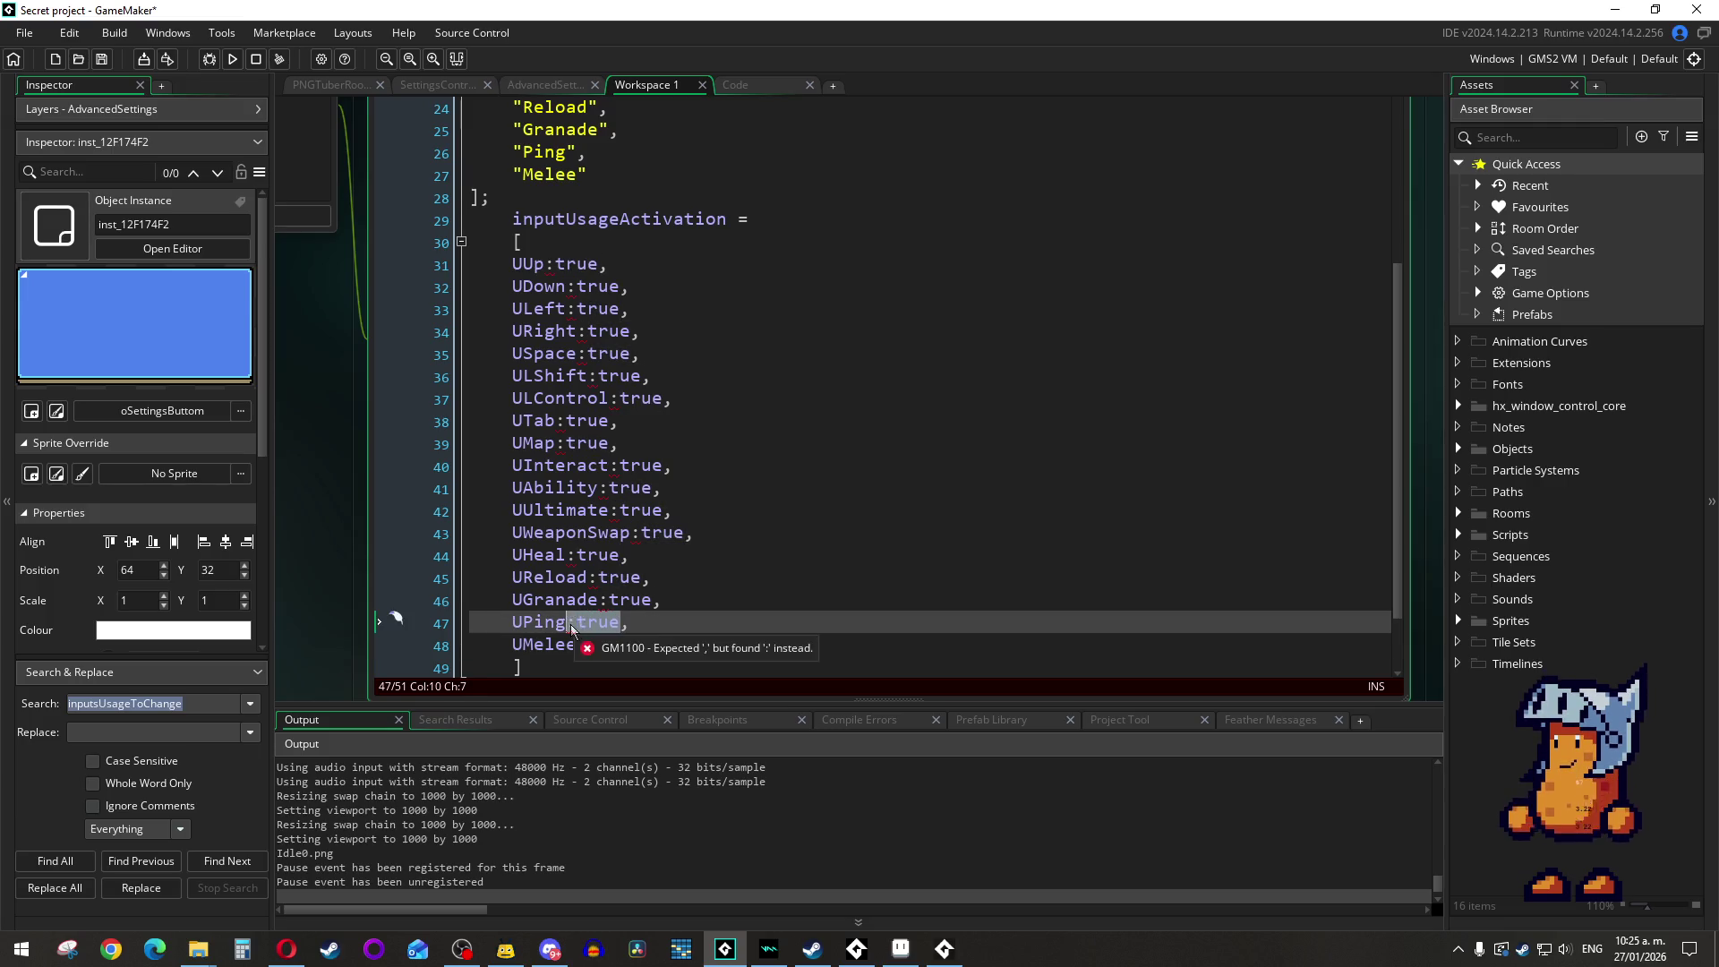
double_click(629, 598)
key("Delete")
key("BackSpace")
double_click(618, 577)
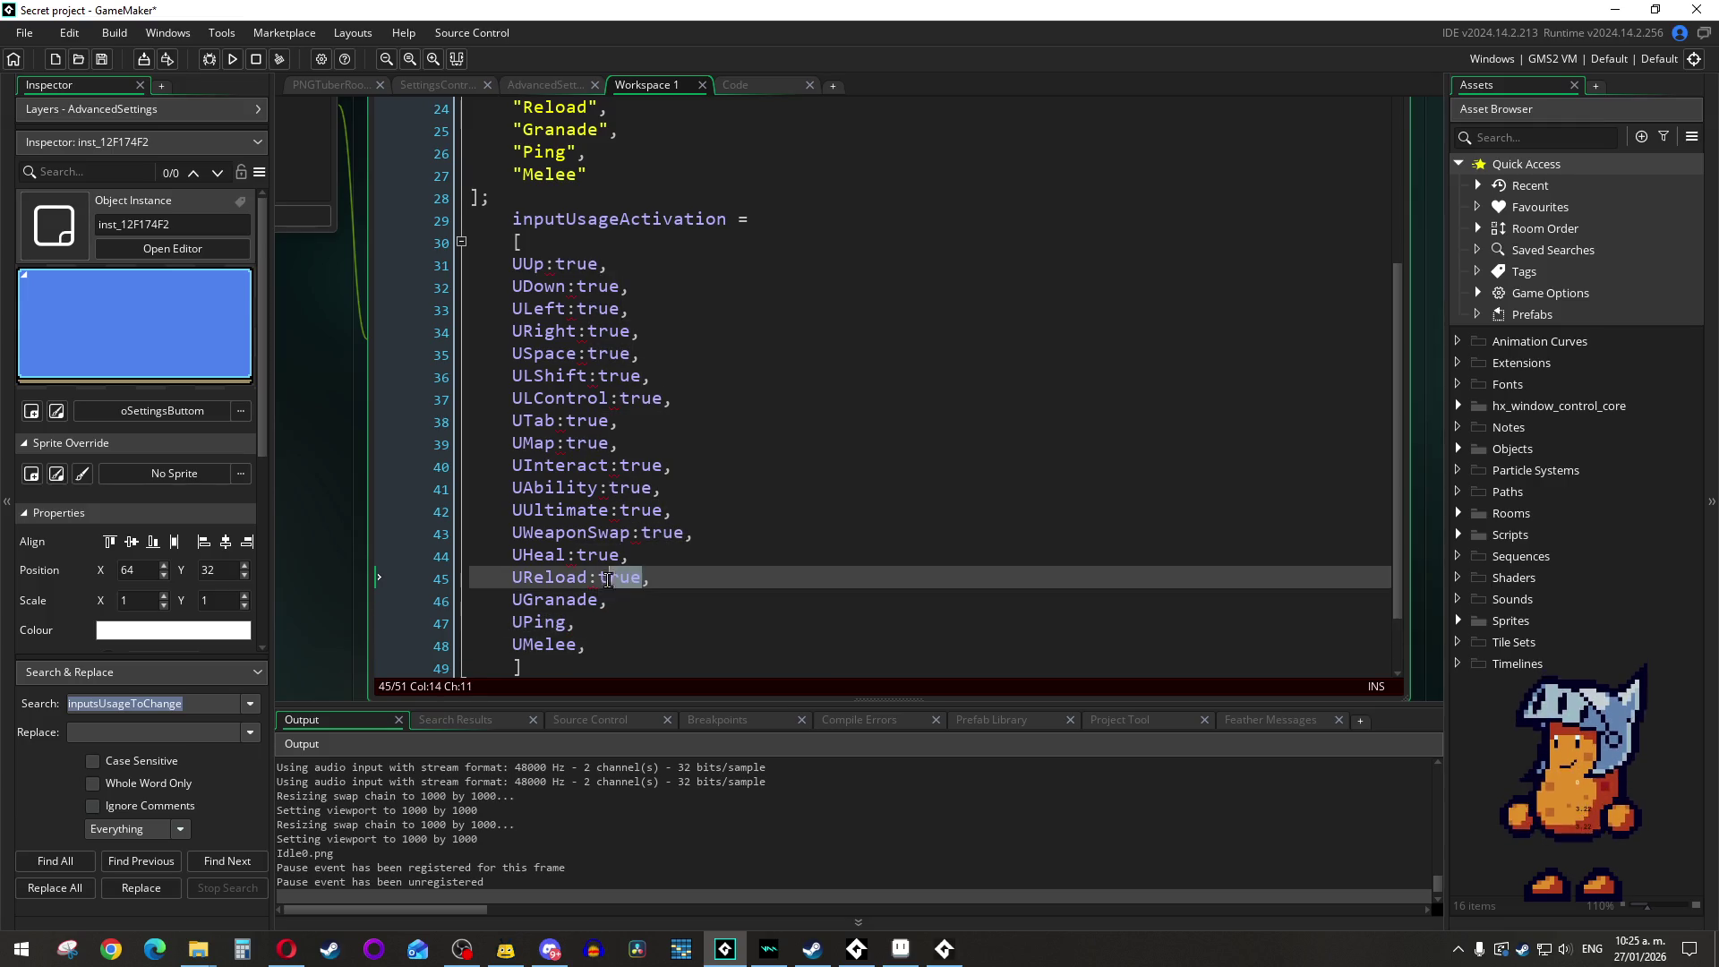
key("Delete")
key("BackSpace")
left_click_drag(619, 555, 570, 562)
key("Delete")
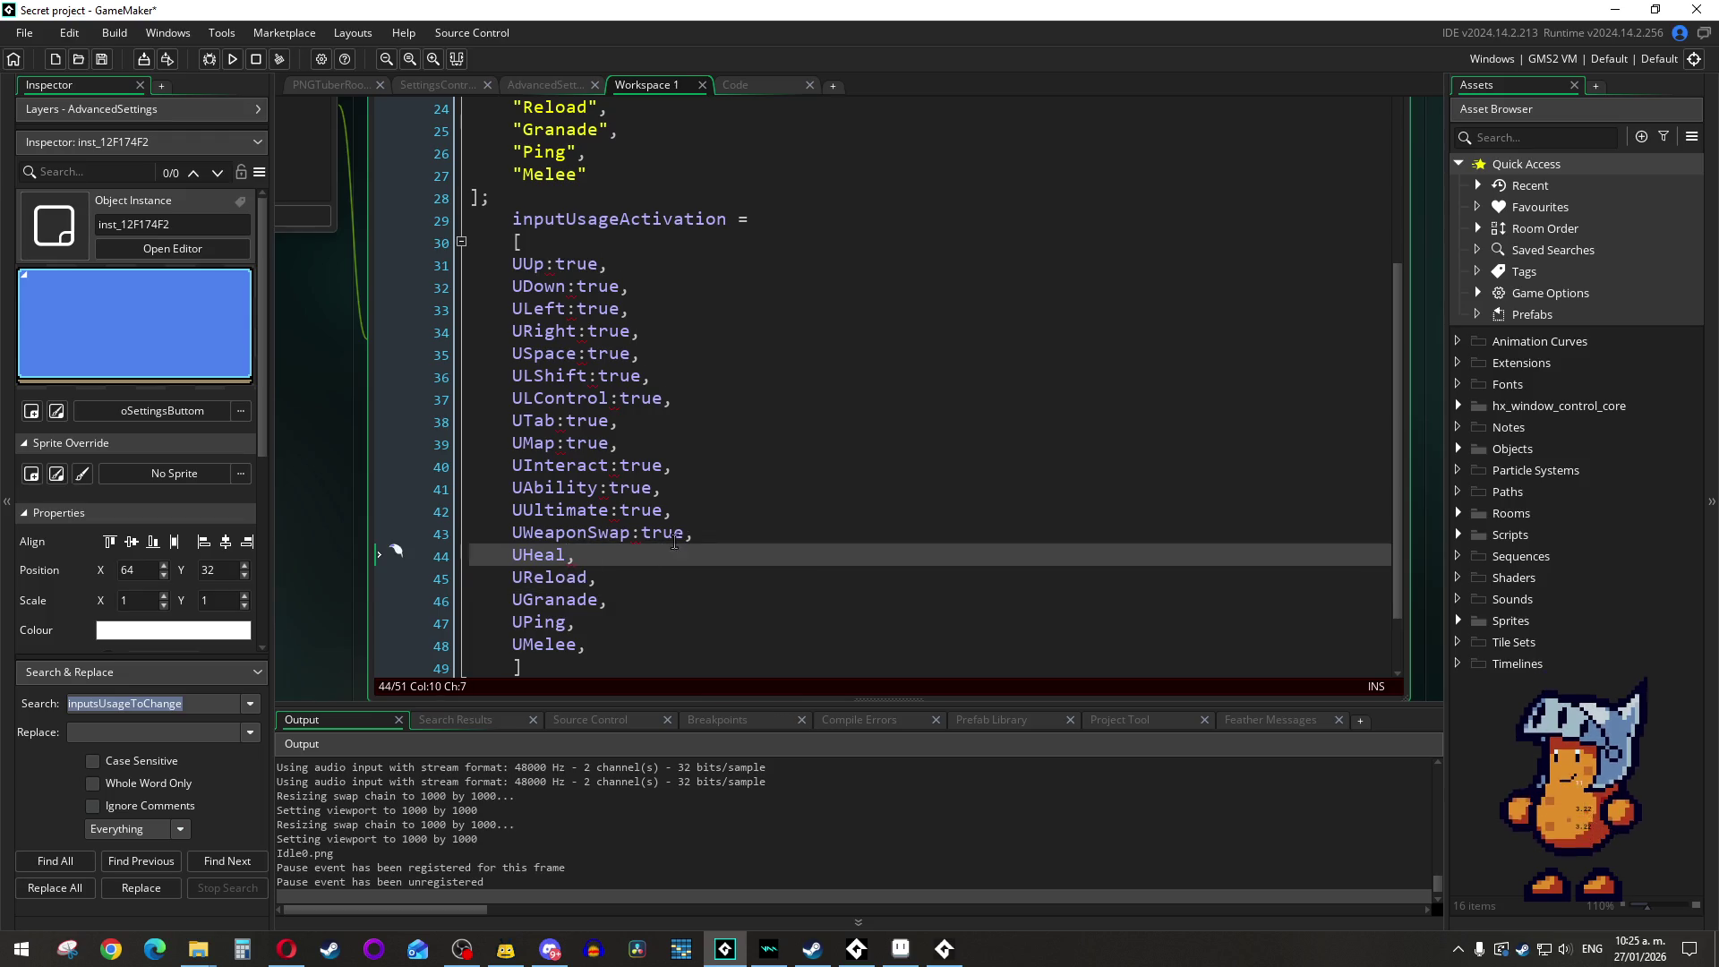
Step: Remove ':true' from UWeaponSwap, UUltimate, UAbility, UInteract, UMap, UTab, ULControl and ULShift
double_click(641, 534)
key("Delete")
key("BackSpace")
double_click(657, 508)
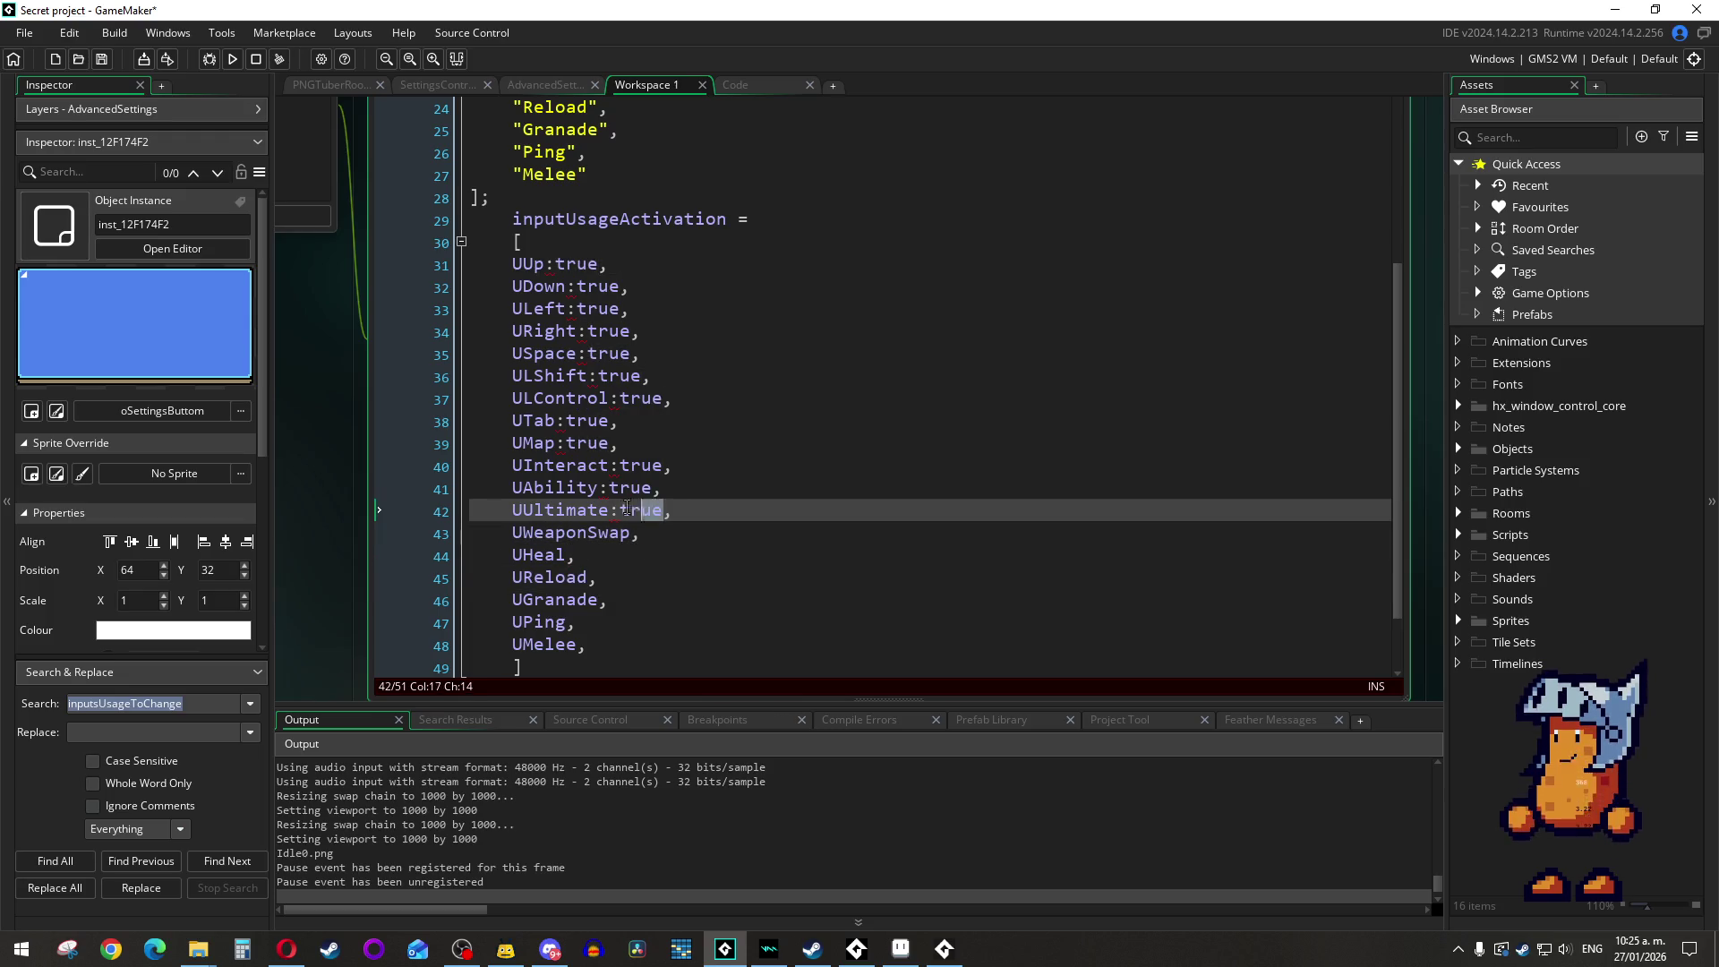
key("Delete")
key("BackSpace")
mouse_move(652, 488)
left_mouse_down()
mouse_move(609, 493)
mouse_move(619, 469)
mouse_move(566, 446)
mouse_move(573, 432)
left_mouse_up()
key("Delete")
key("BackSpace")
key("Delete")
key("BackSpace")
key("Delete")
key("BackSpace")
key("Delete")
key("BackSpace")
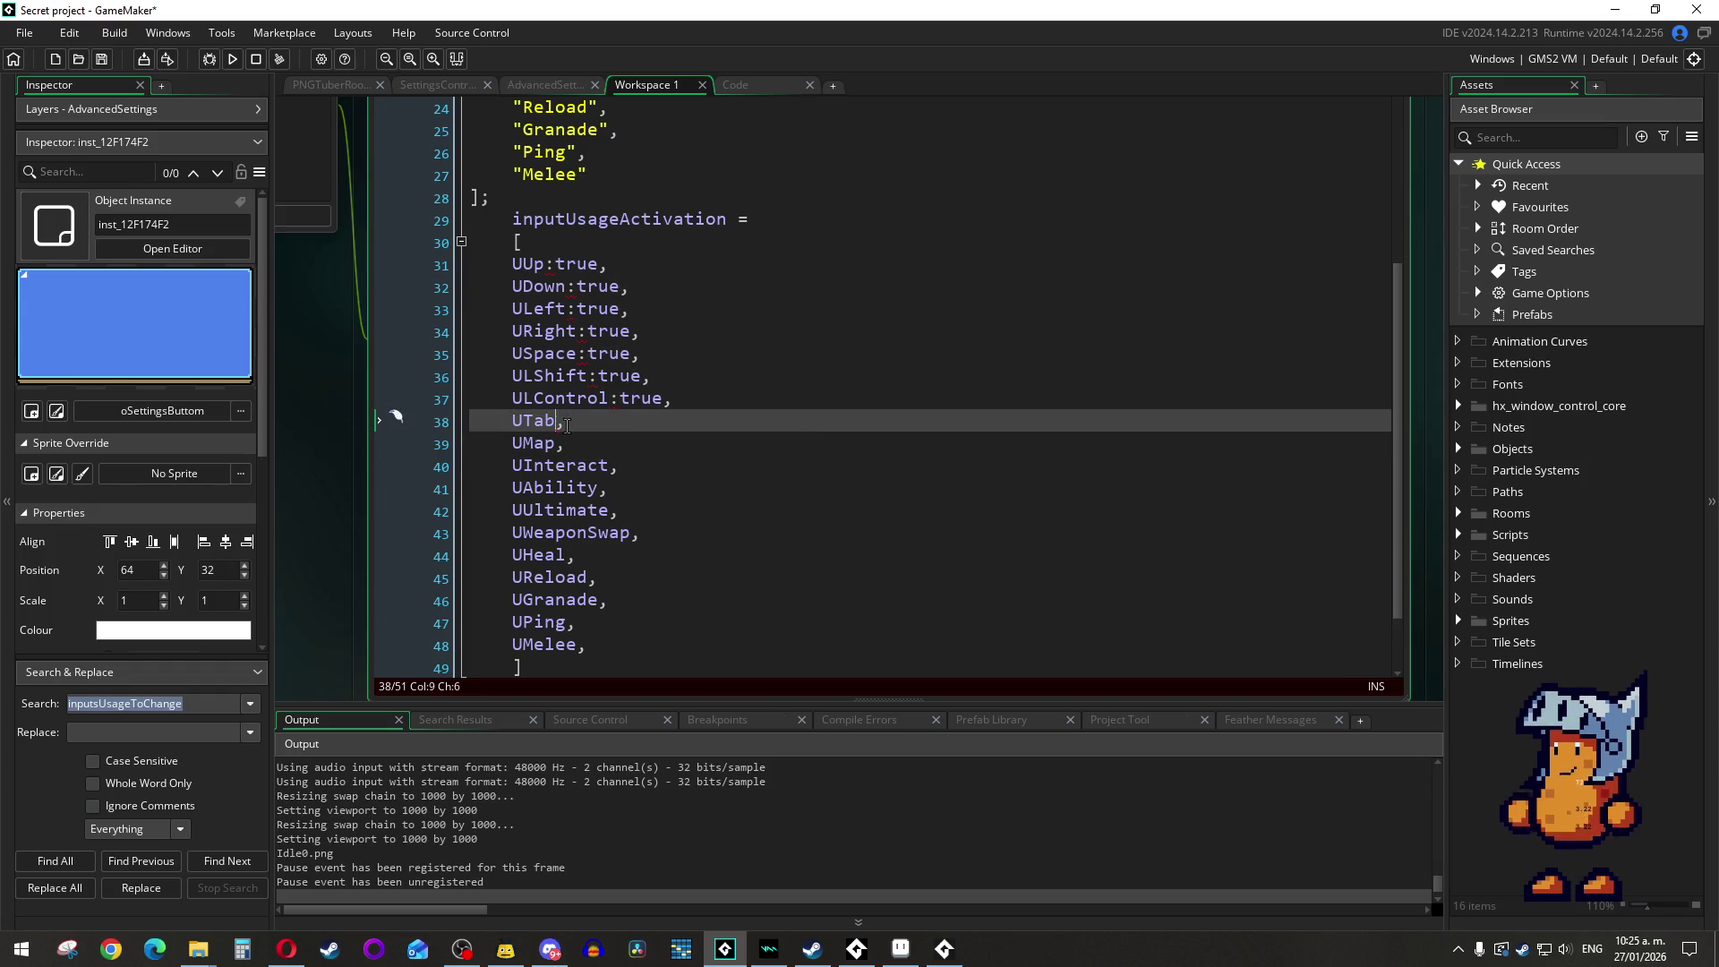
mouse_move(664, 399)
left_mouse_down()
mouse_move(609, 407)
mouse_move(555, 269)
left_mouse_up()
key("Delete")
key("Delete")
key("Delete")
key("Delete")
left_click(577, 310)
key("Delete")
key("Delete")
key("Delete")
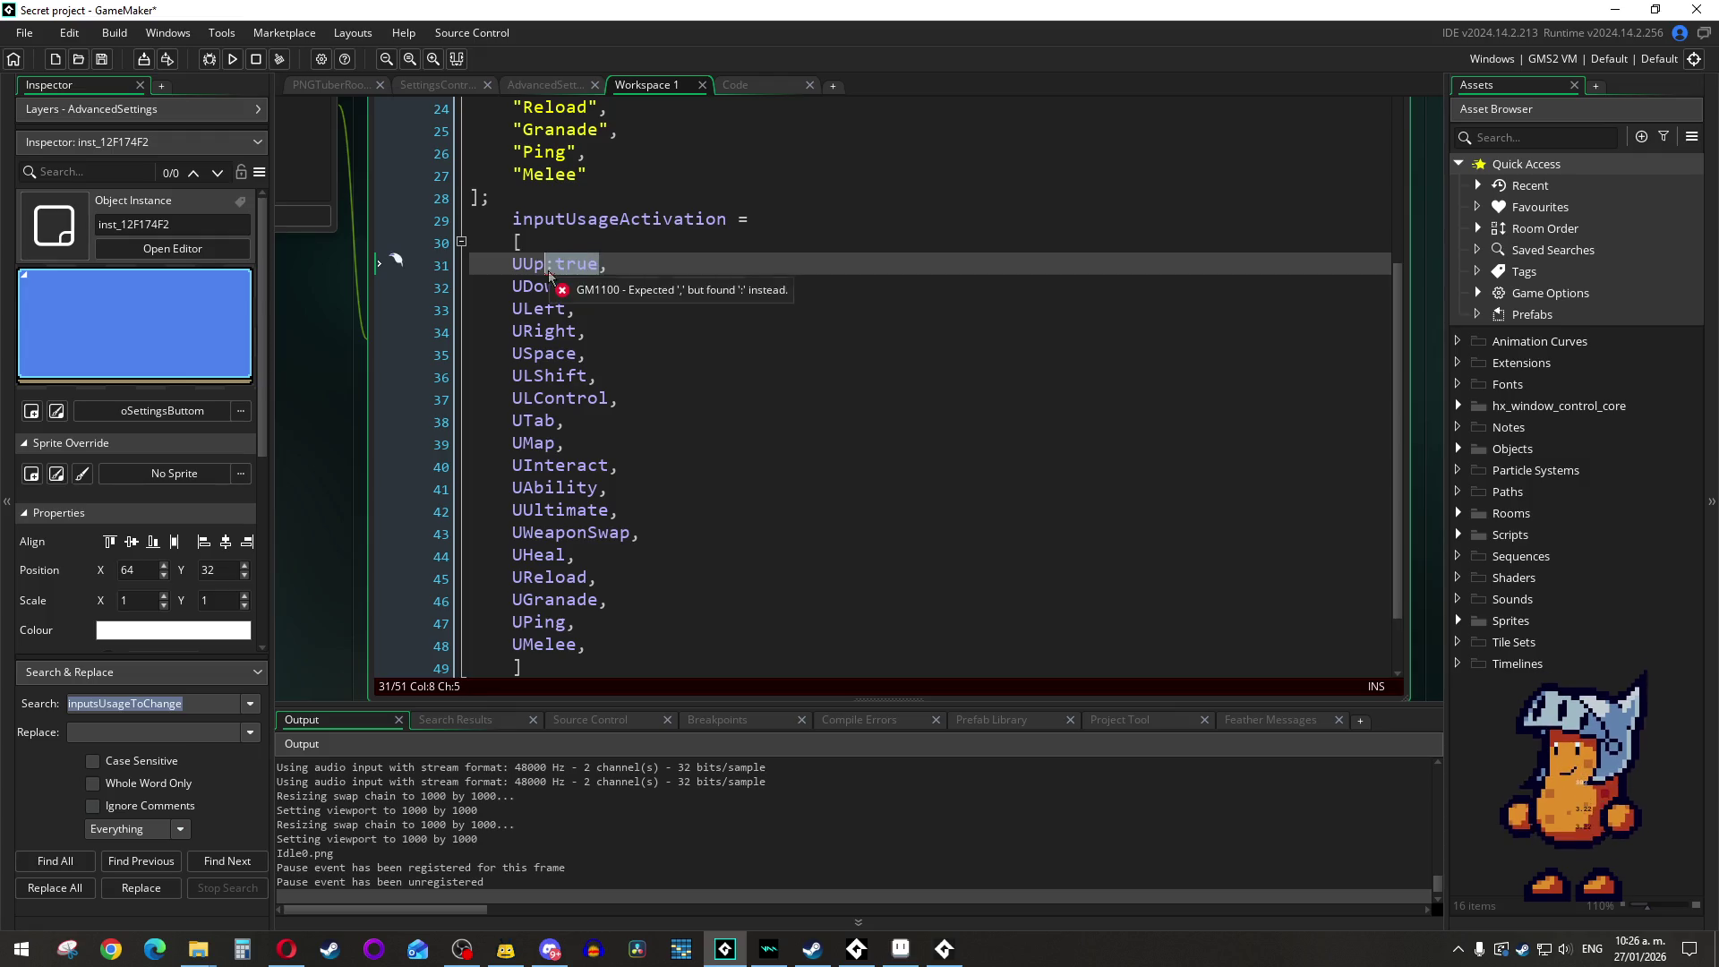
left_click(716, 305)
scroll(776, 350, "up", 1)
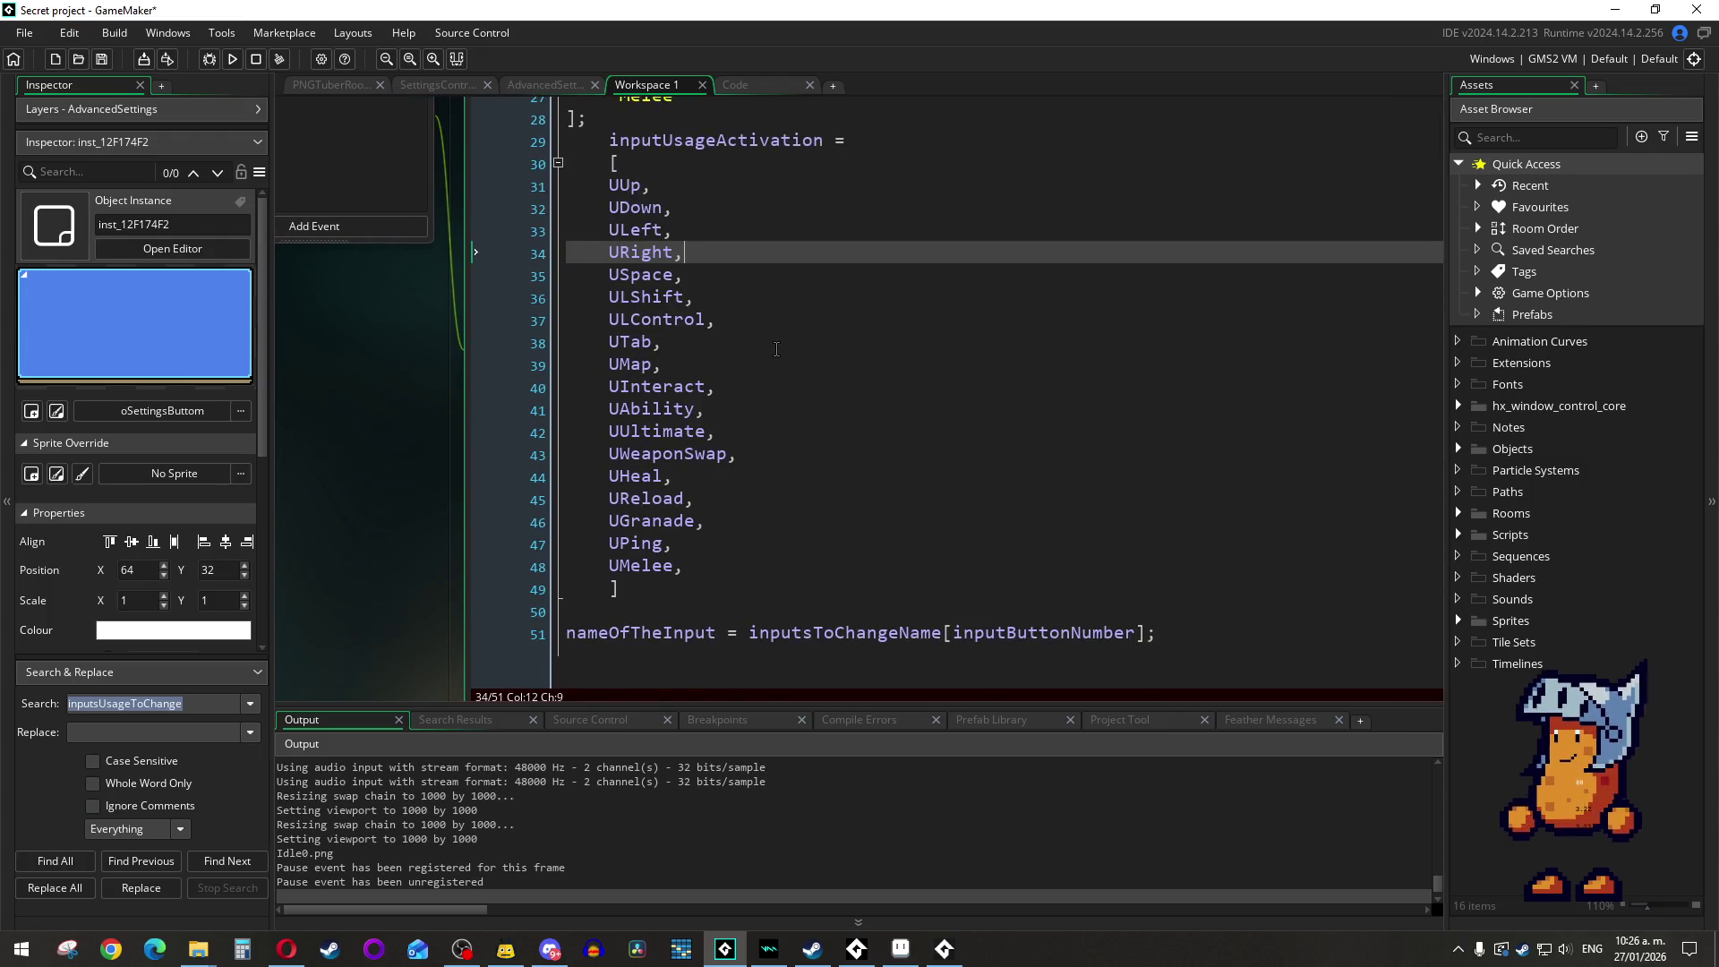
scroll(778, 340, "up", 3)
scroll(778, 340, "up", 2)
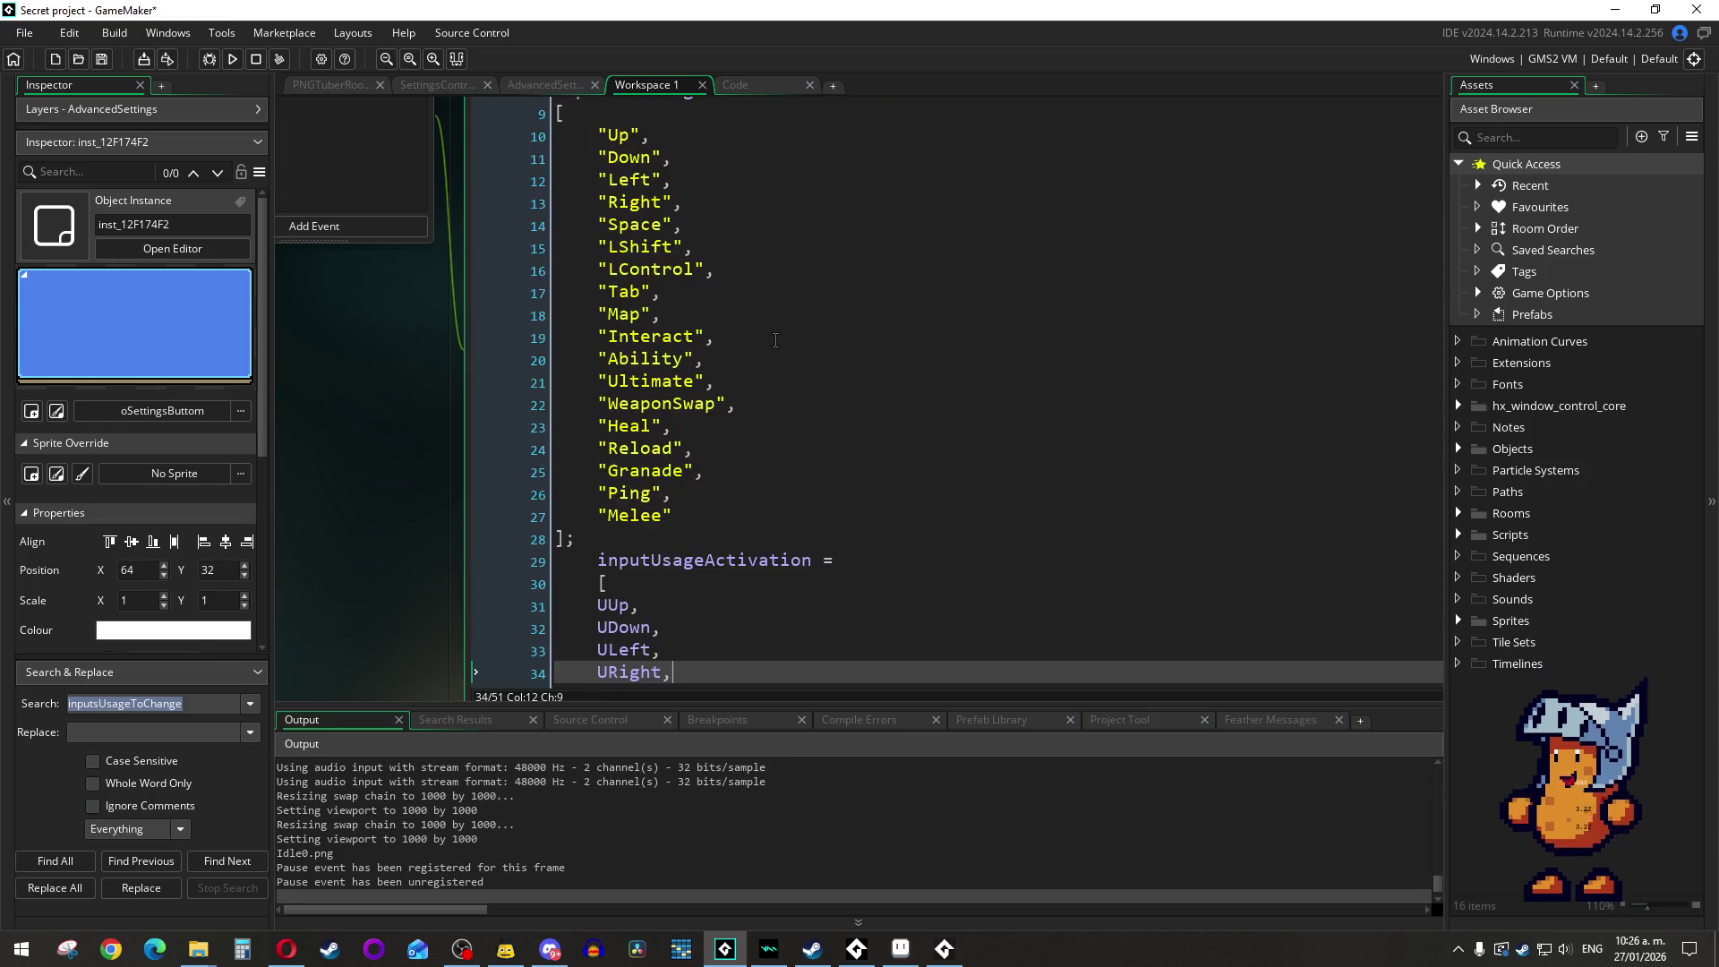
scroll(758, 350, "down", 2)
scroll(758, 350, "up", 2)
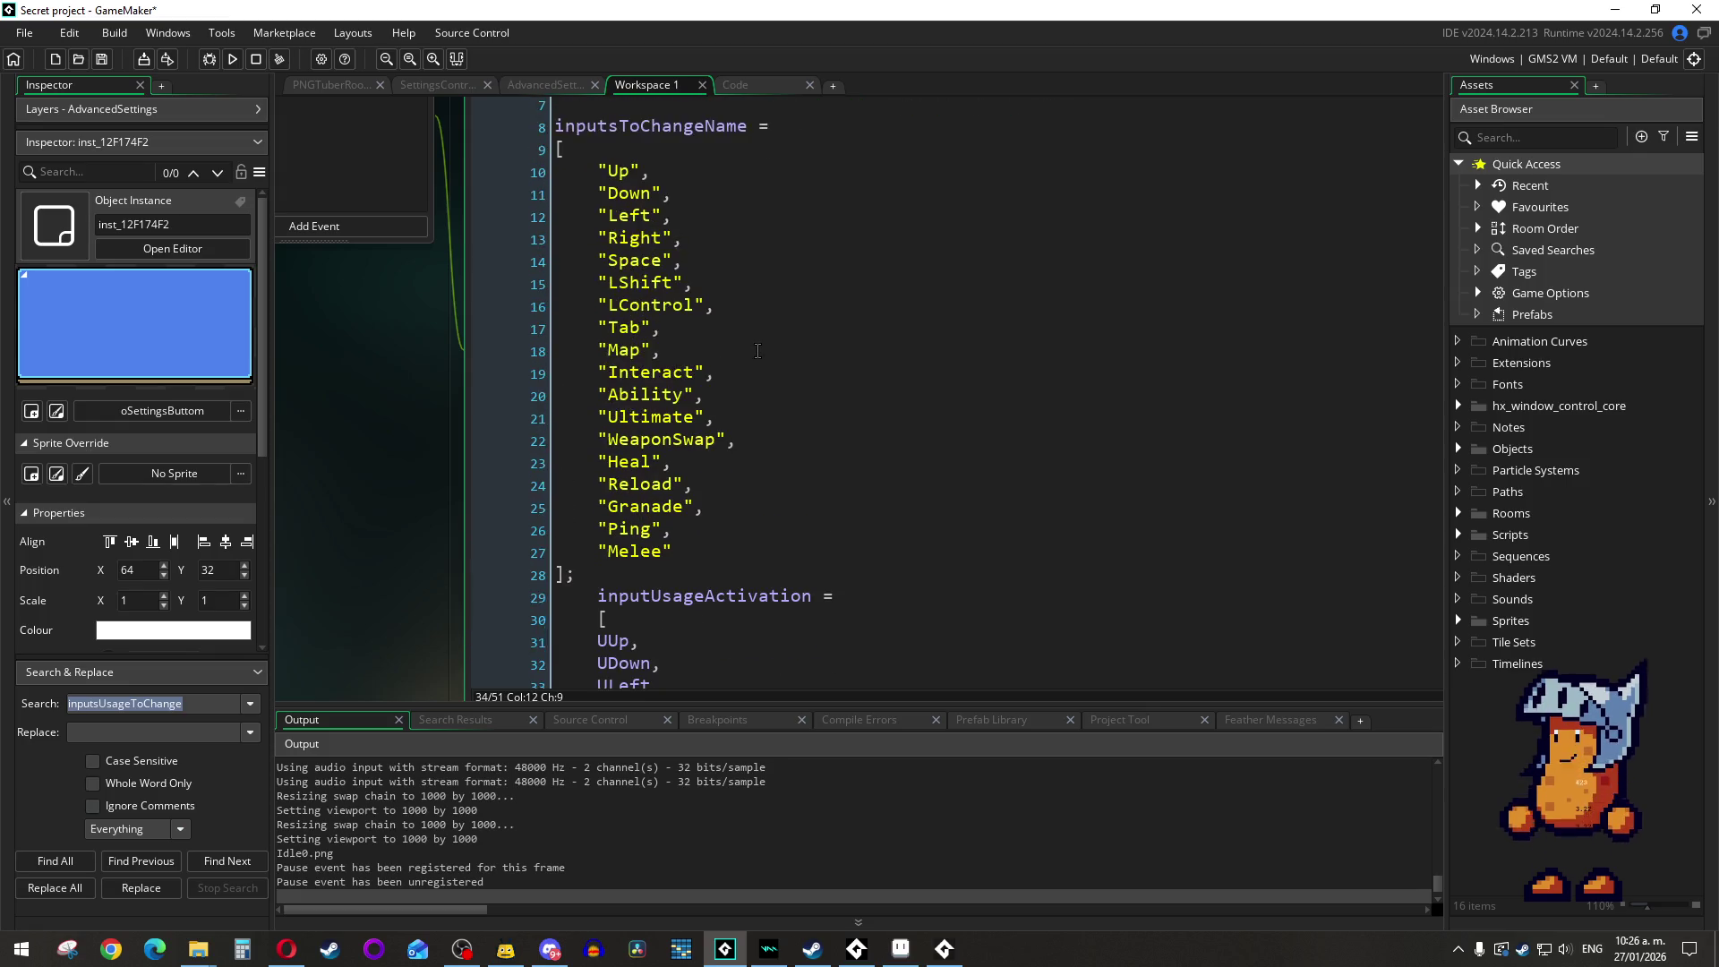
left_click(732, 84)
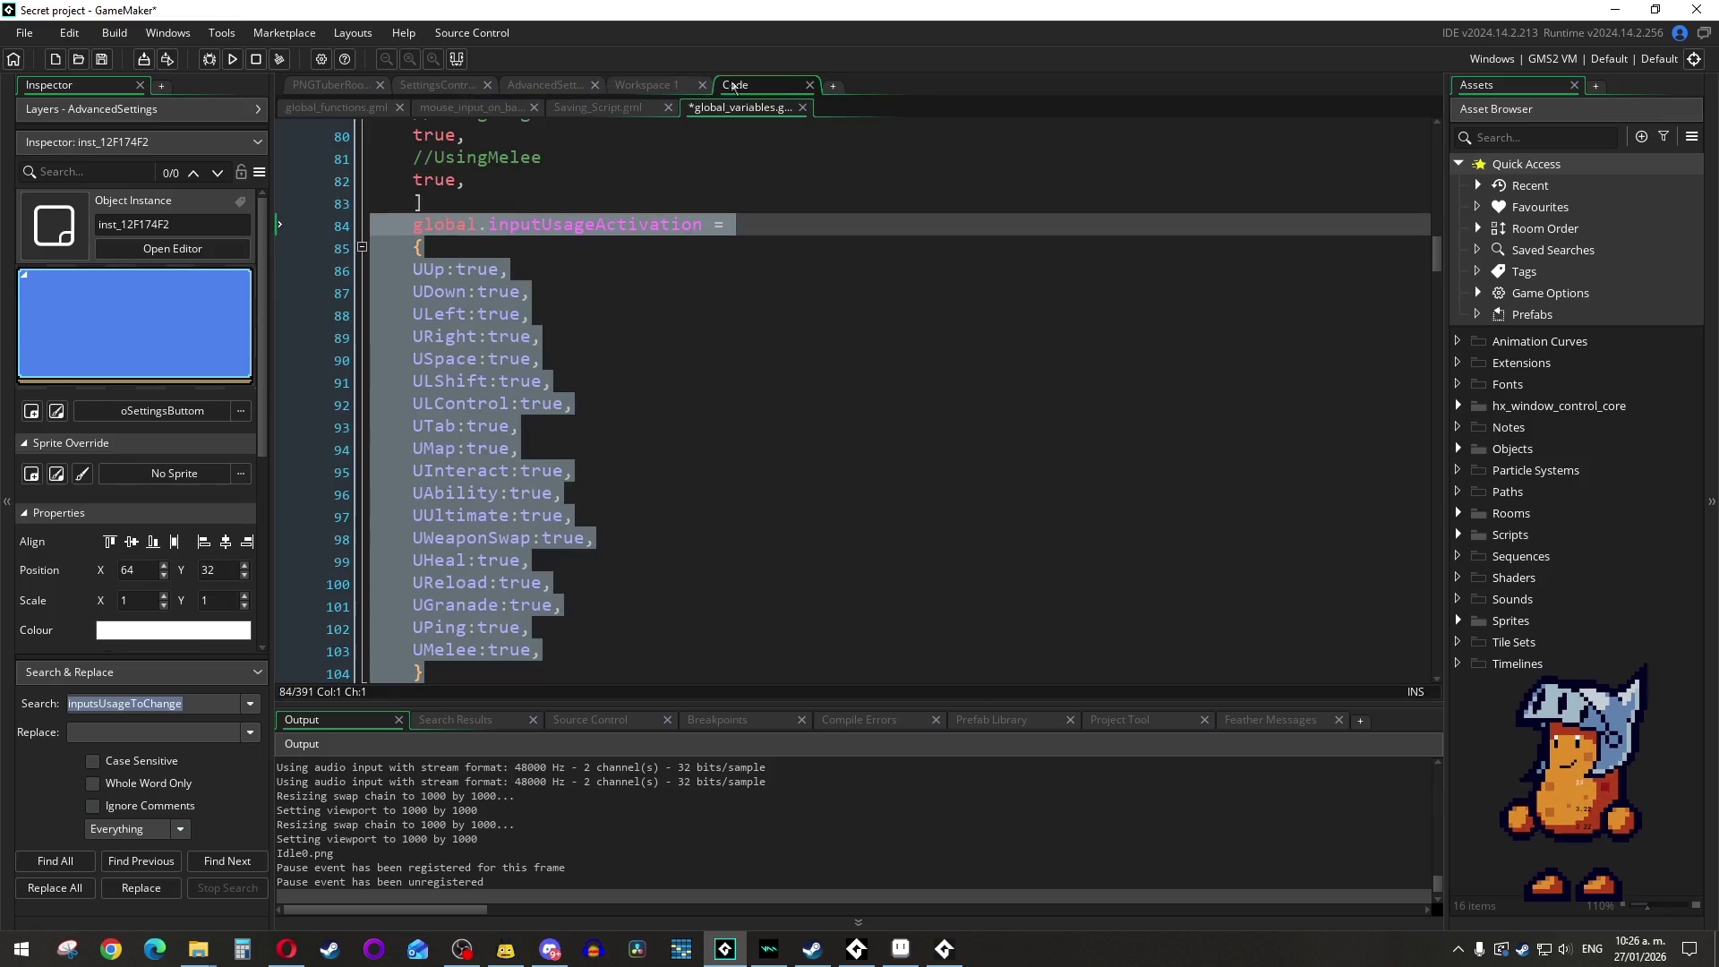
left_click(761, 108)
left_click(651, 86)
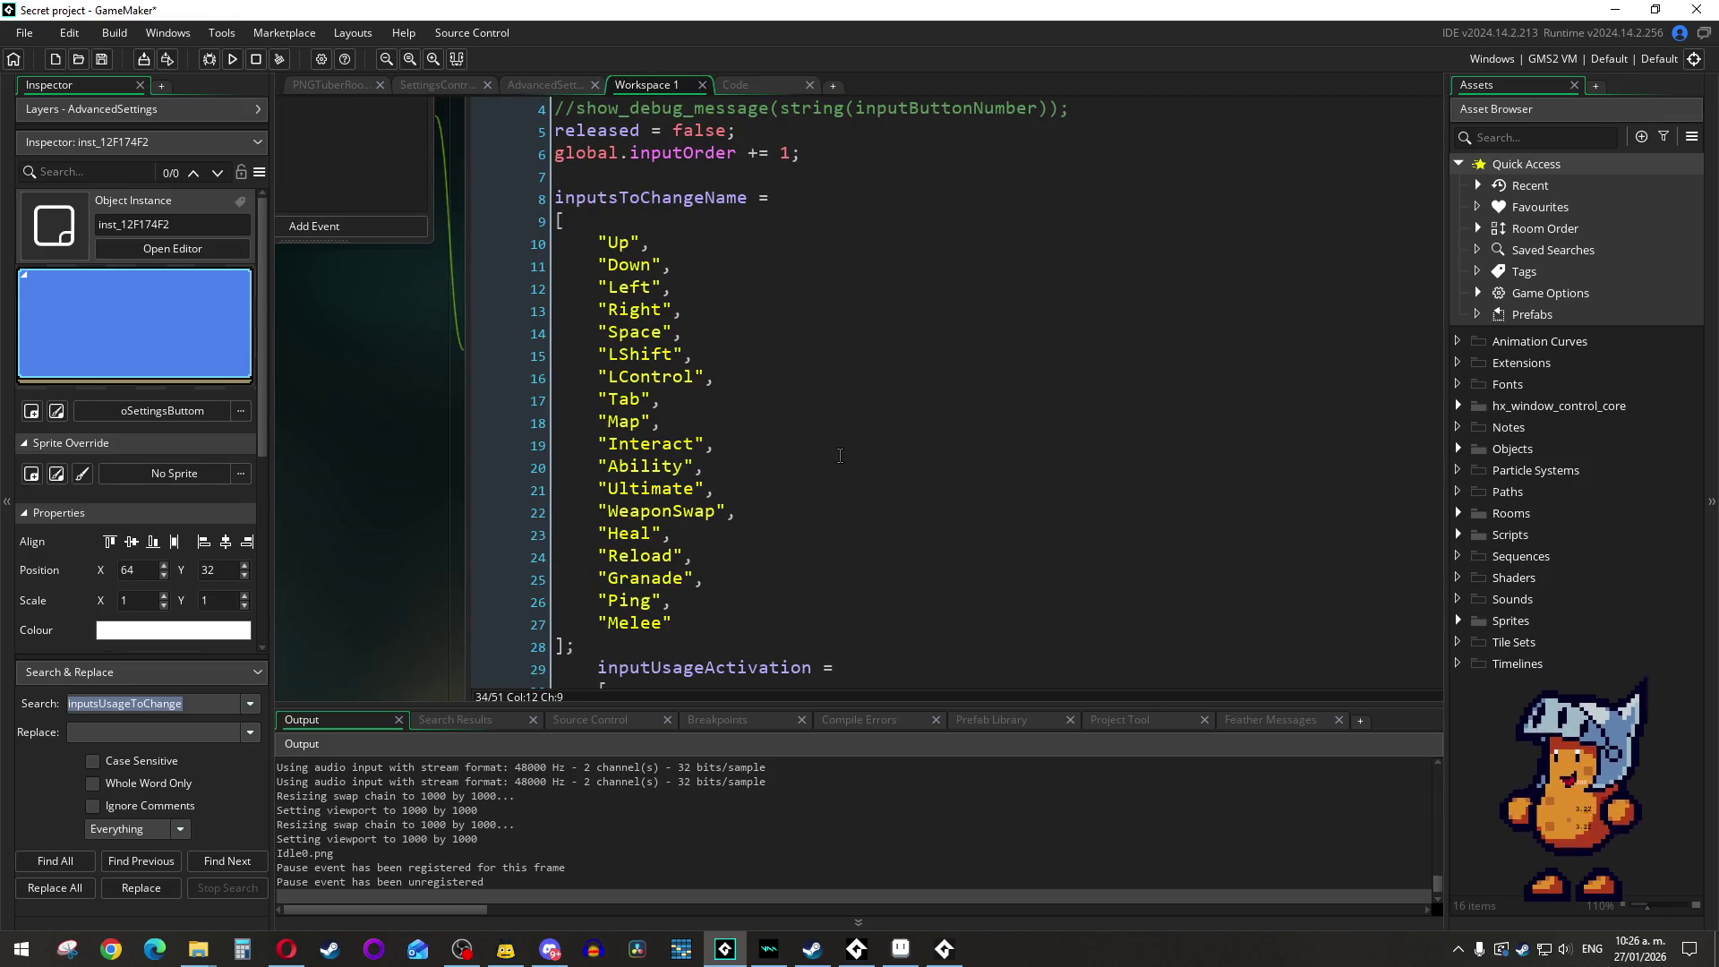
left_click(836, 383)
left_click(704, 239)
scroll(705, 239, "down", 7)
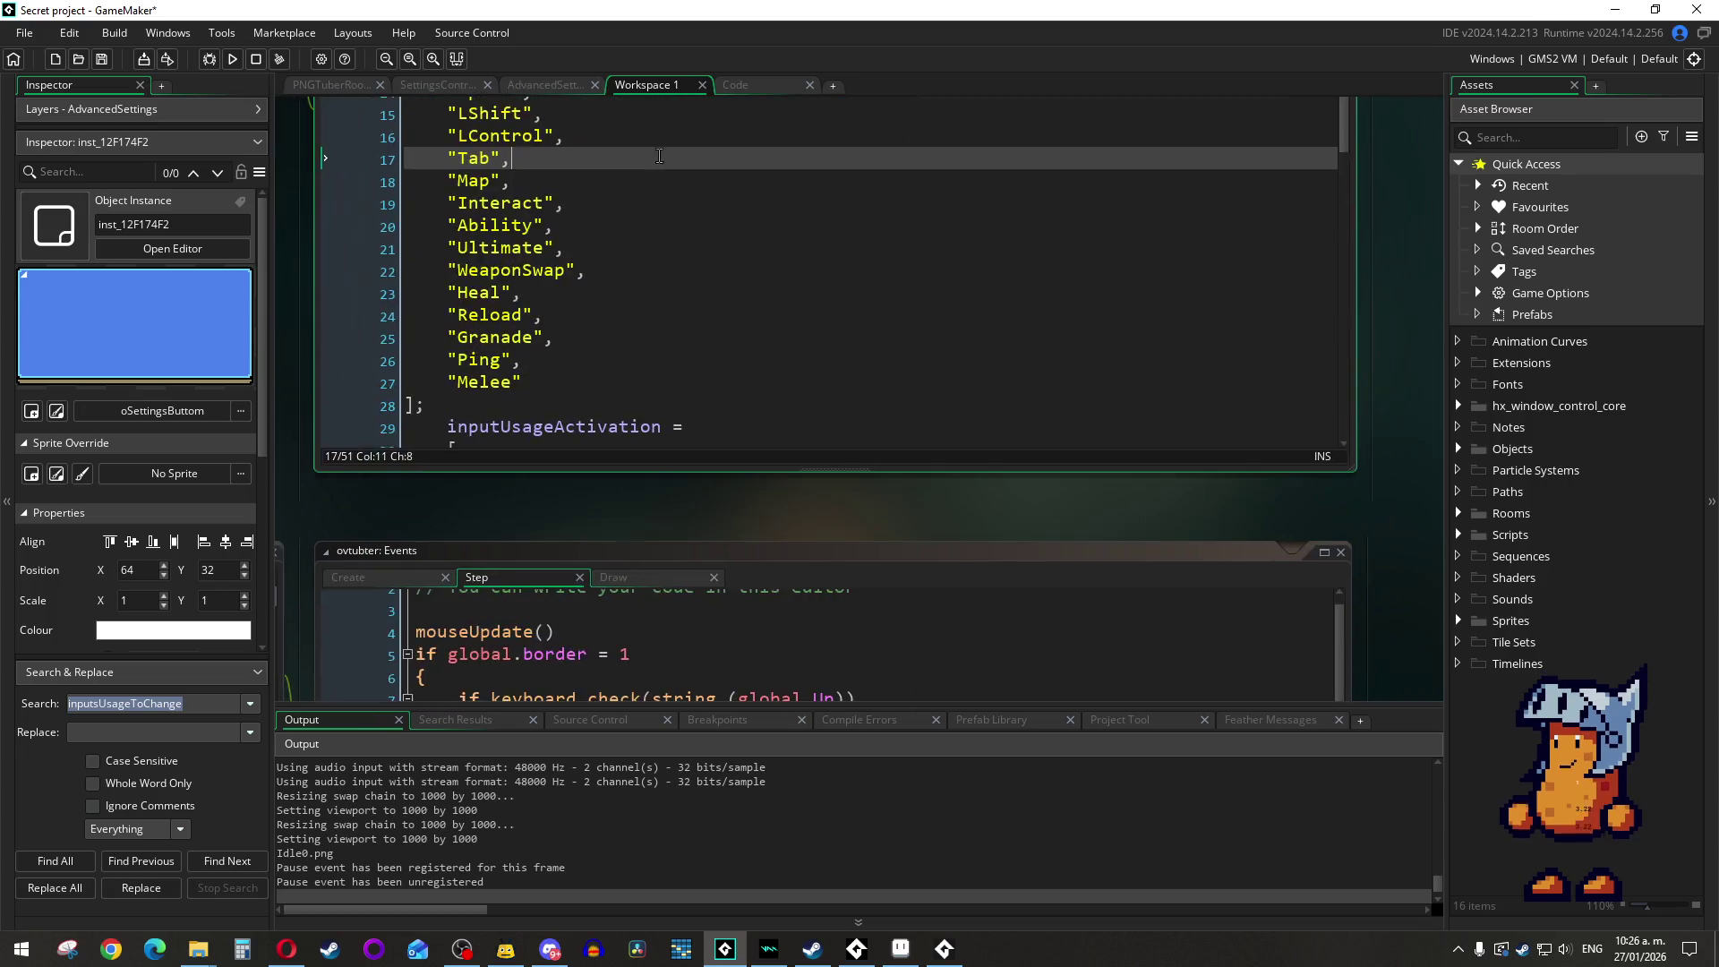
scroll(704, 300, "down", 3)
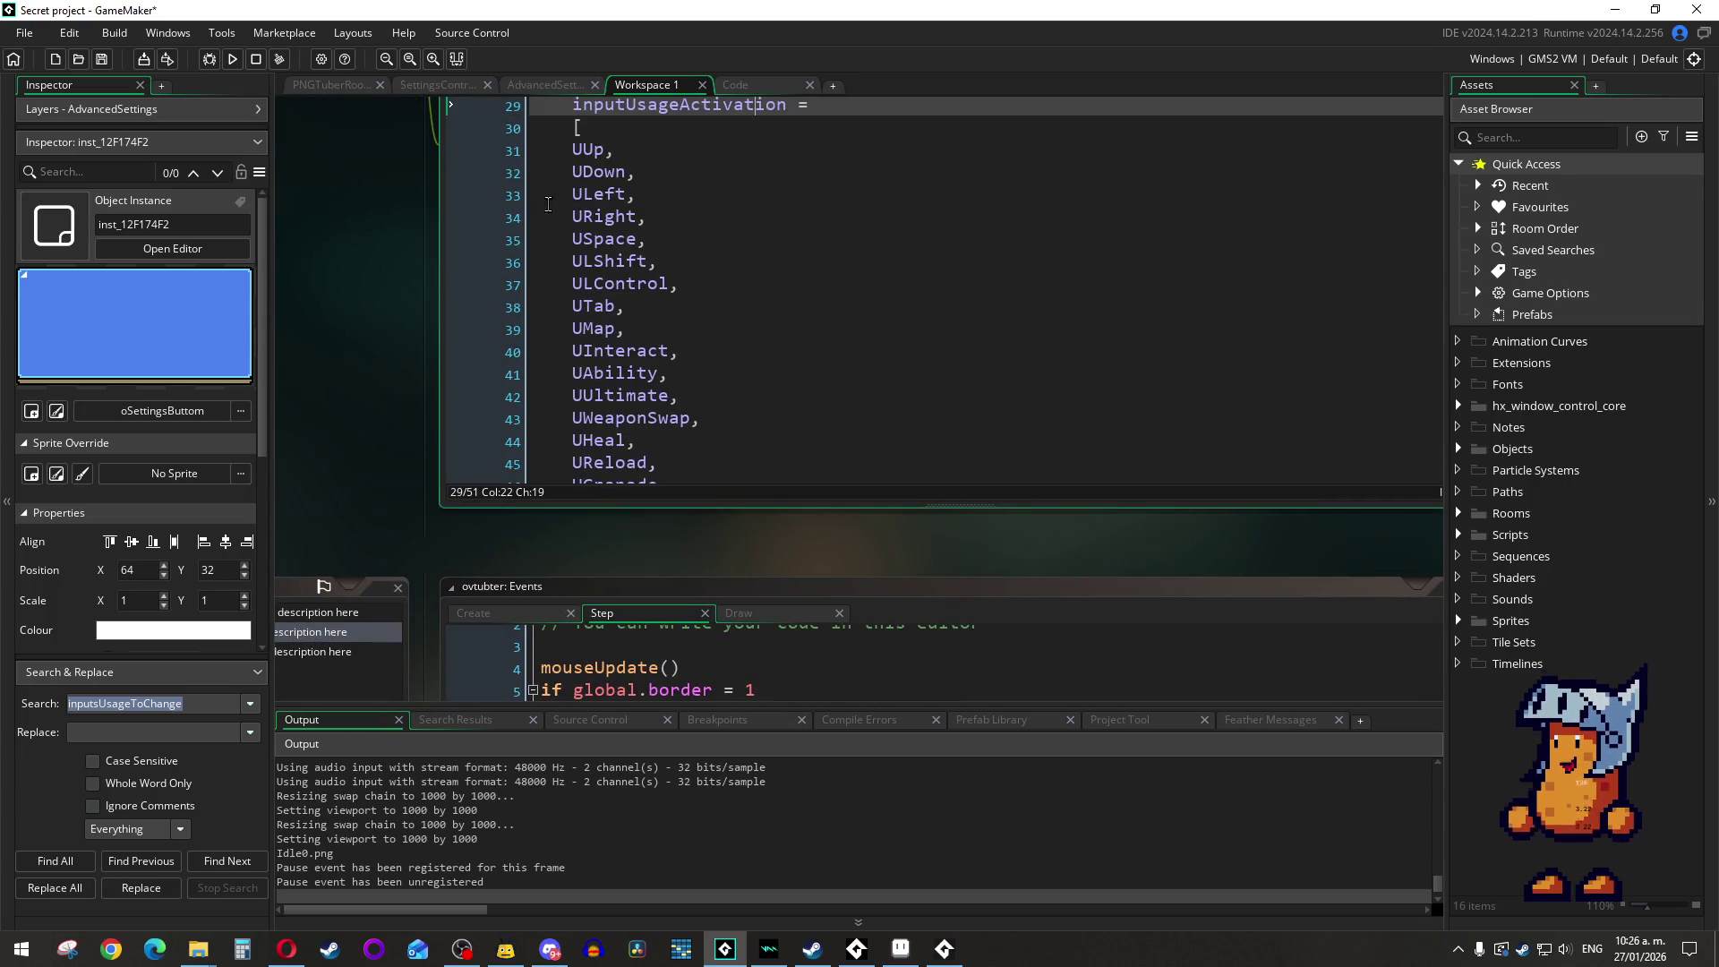
scroll(573, 182, "up", 2)
double_click(590, 293)
right_click(591, 297)
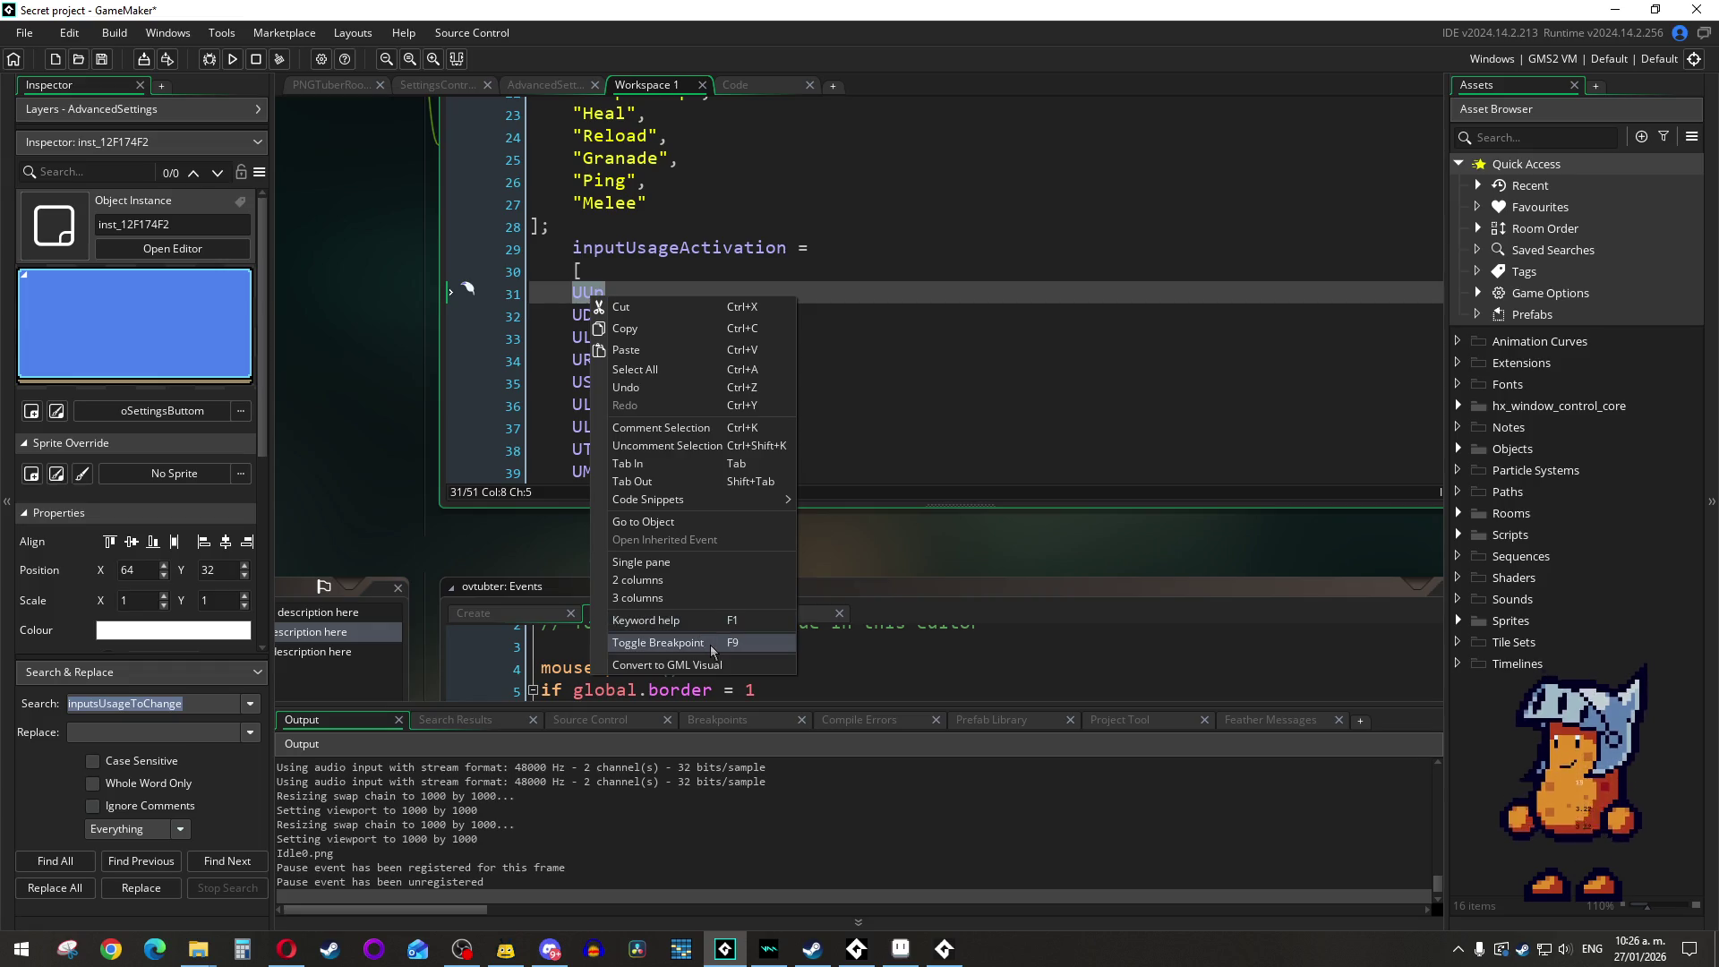
left_click(614, 293)
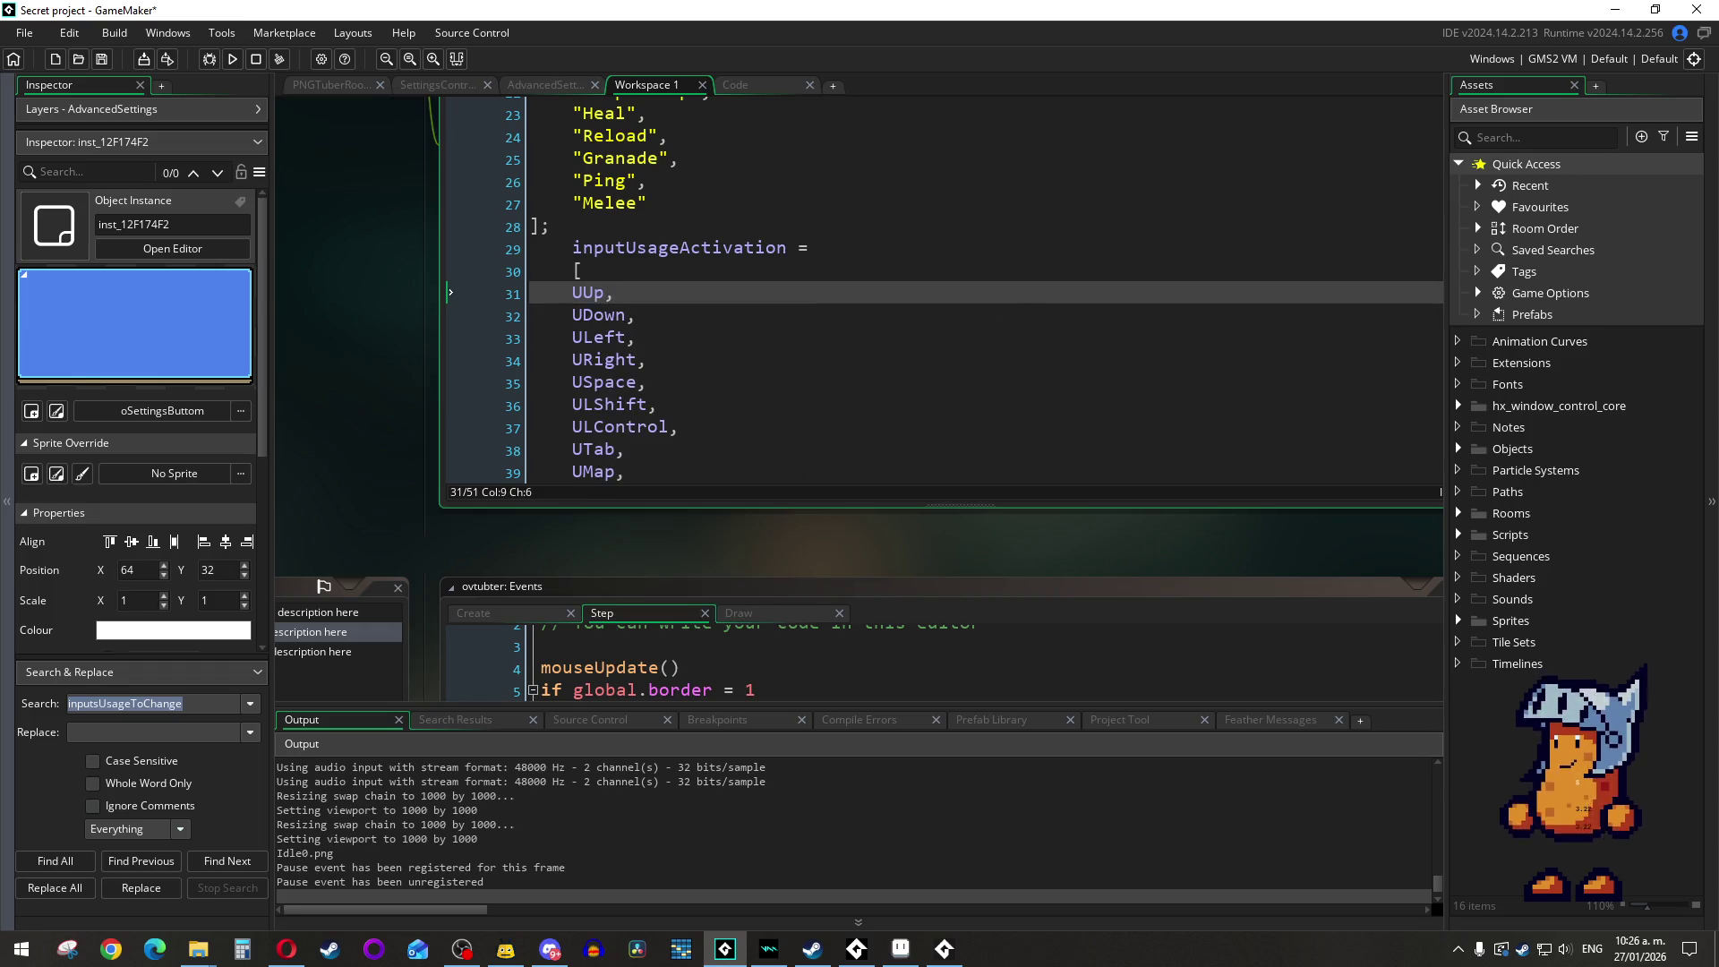
key("alt+Tab")
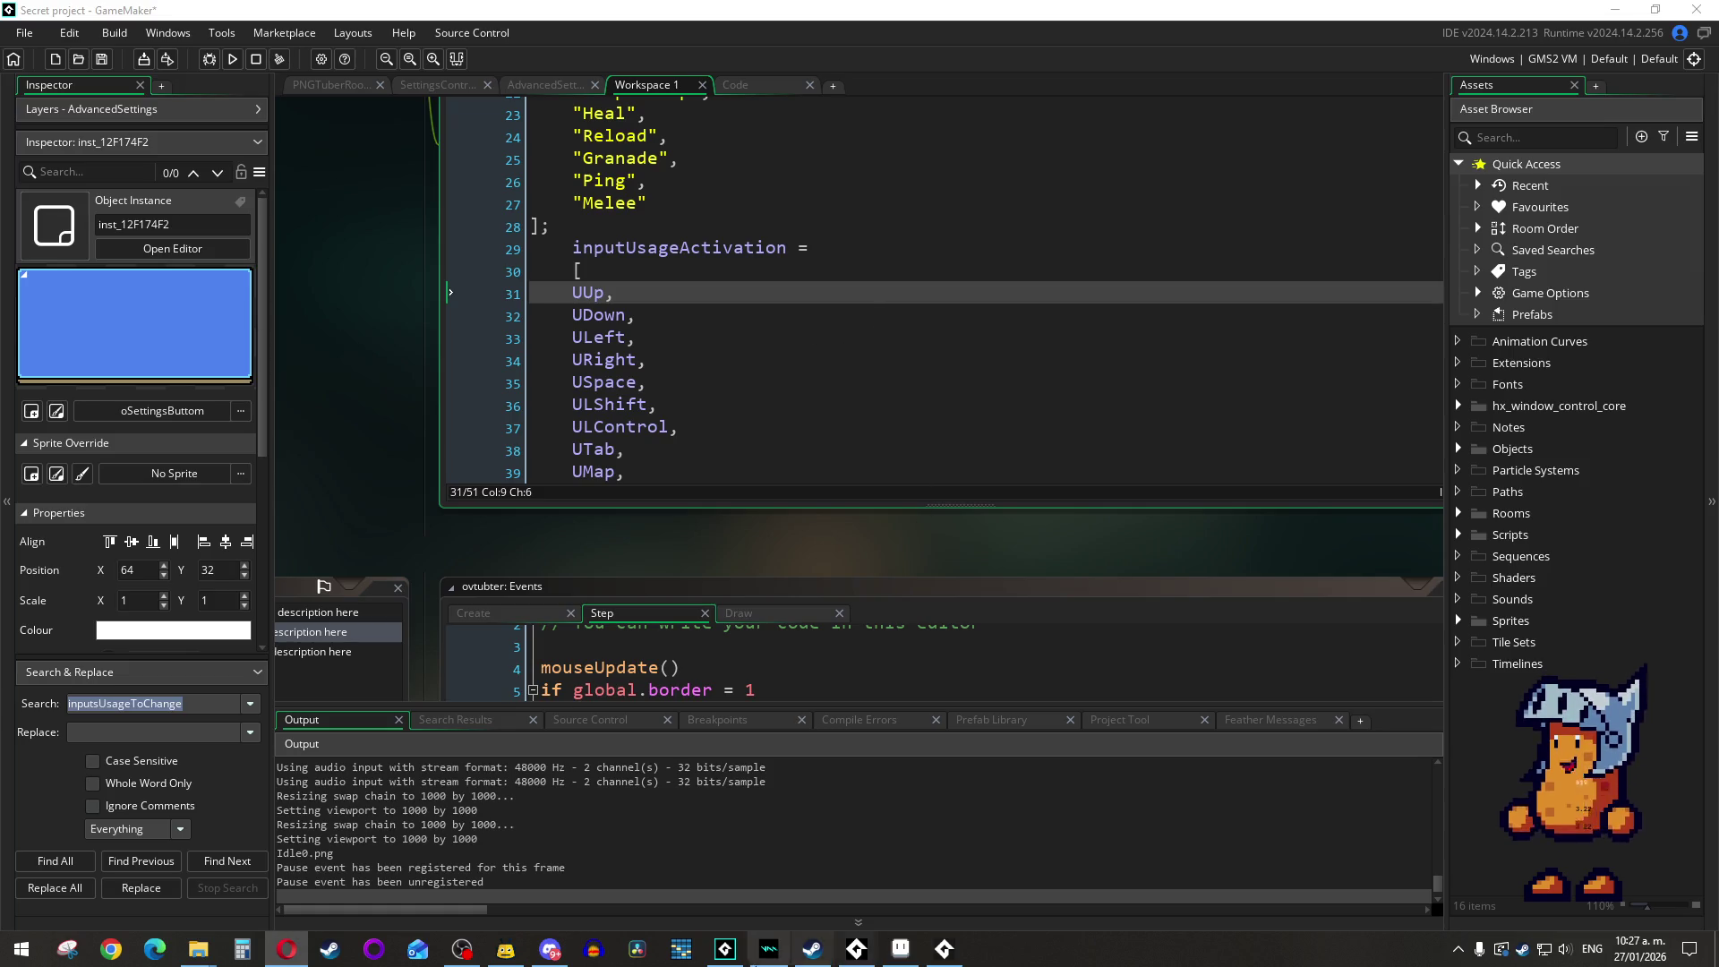
left_click(462, 949)
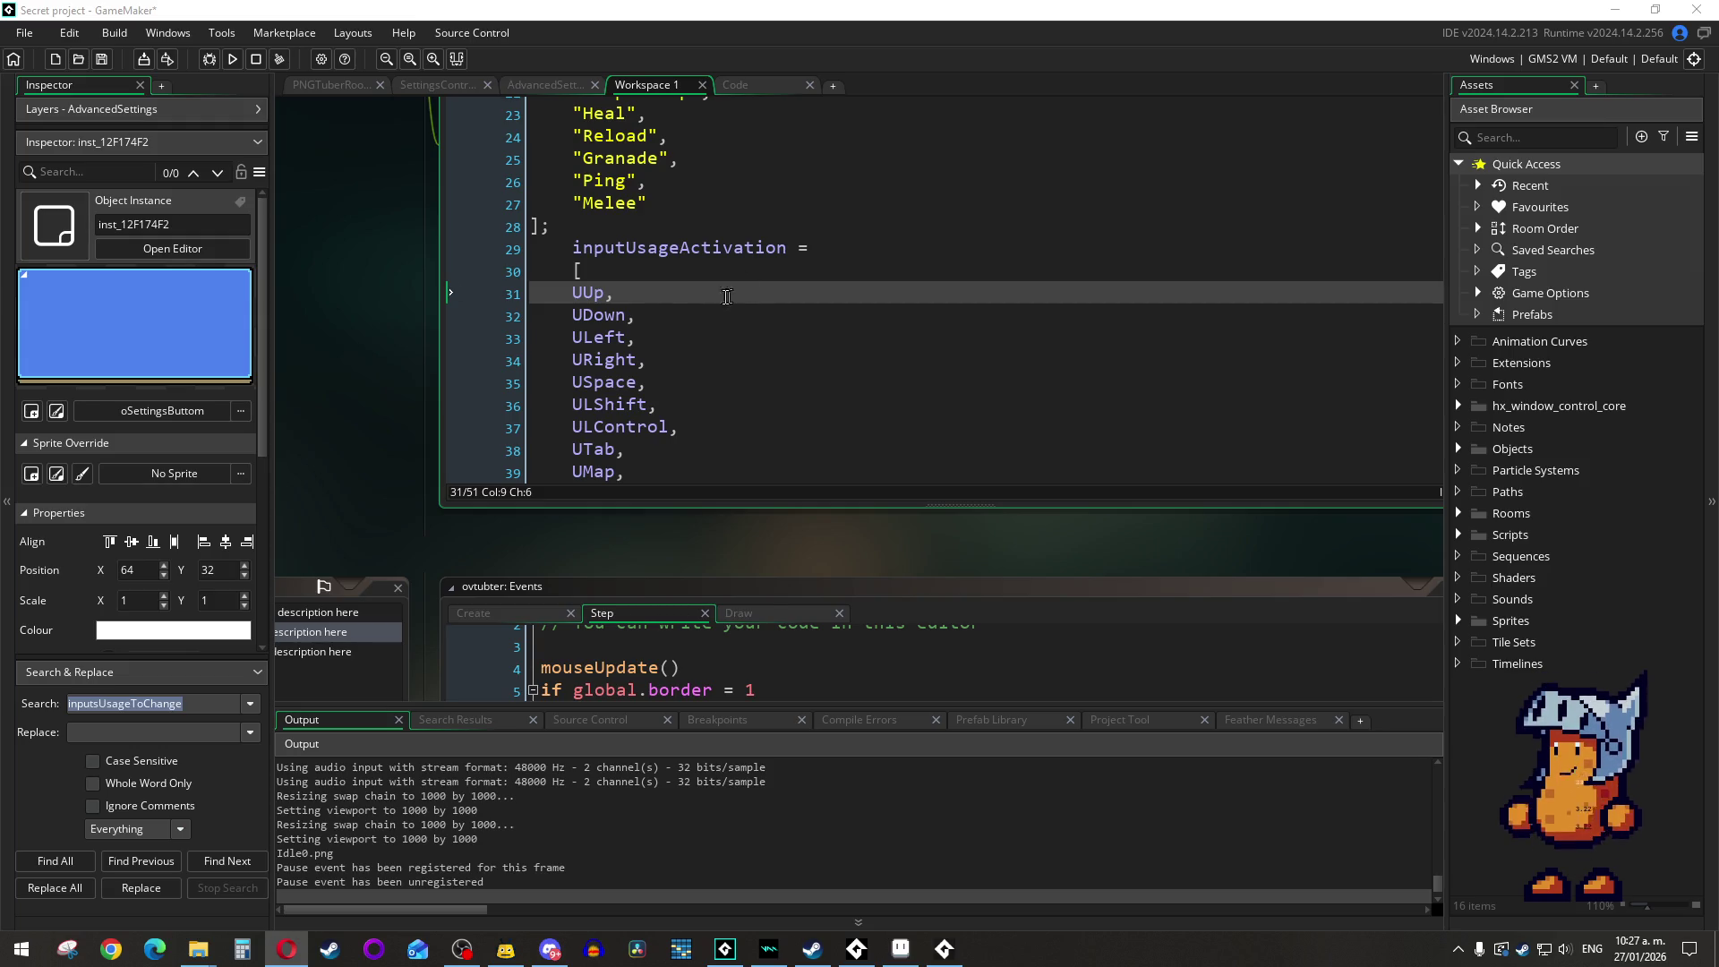
Step: Wrap UUp, UDown, ULeft and URight in double quotes in the inputUsageActivation array
left_click(611, 294)
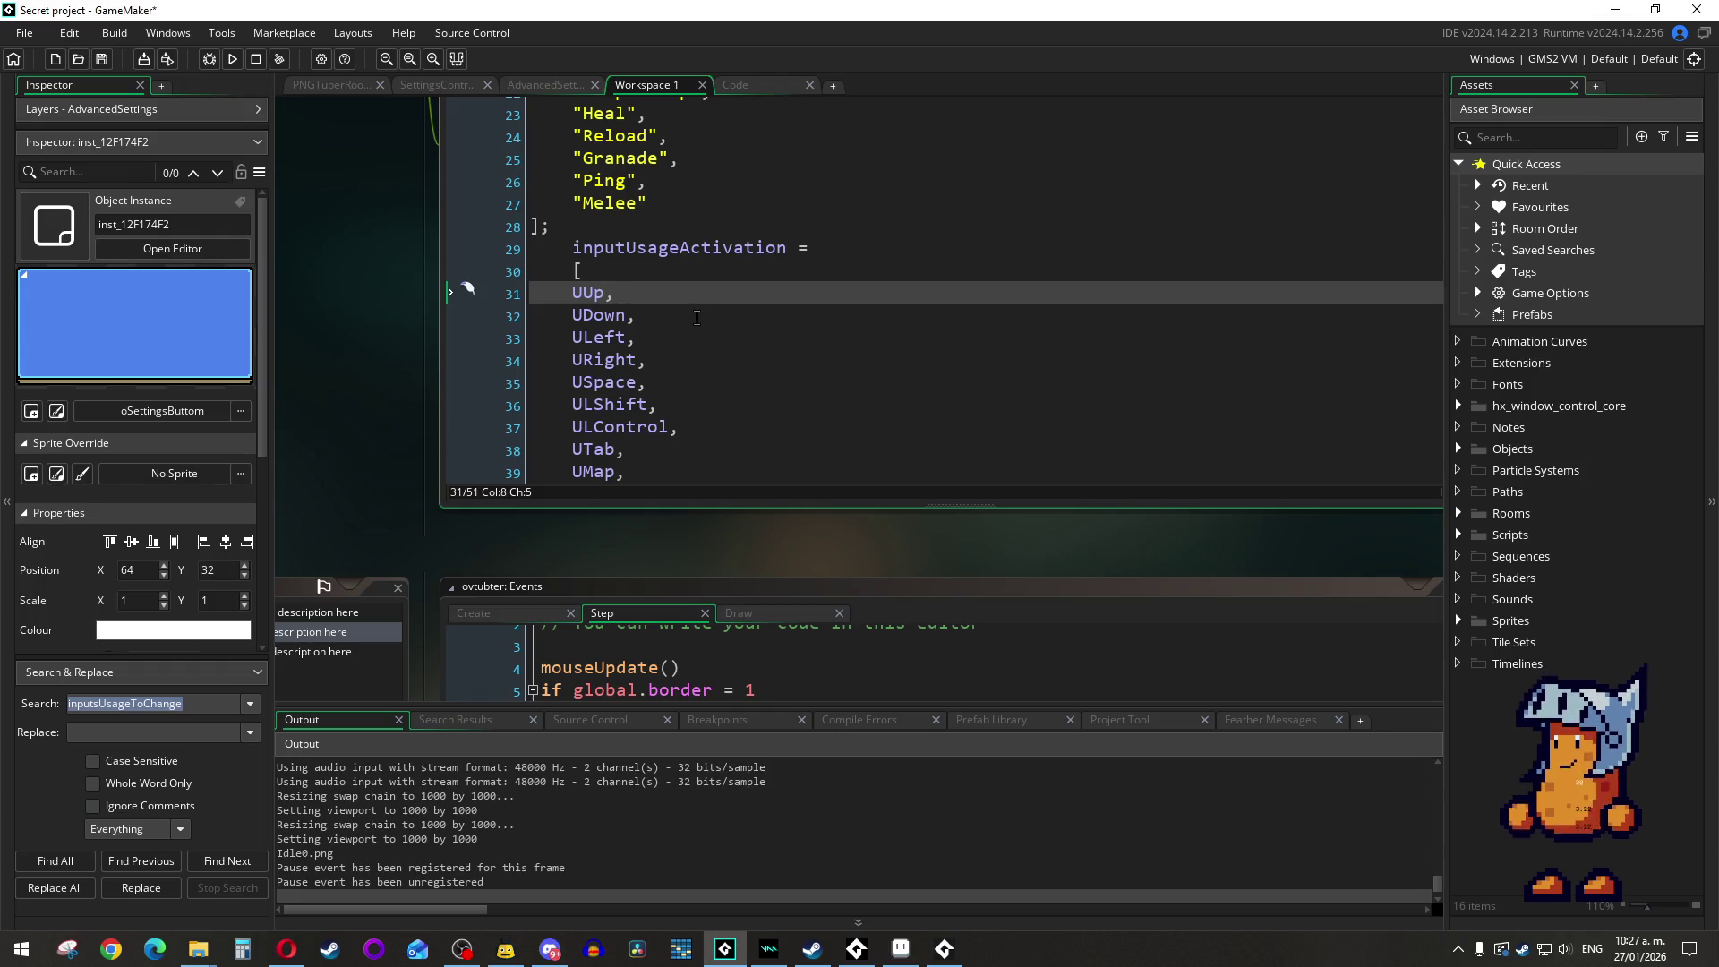
type("\"")
left_click(573, 294)
type("\"")
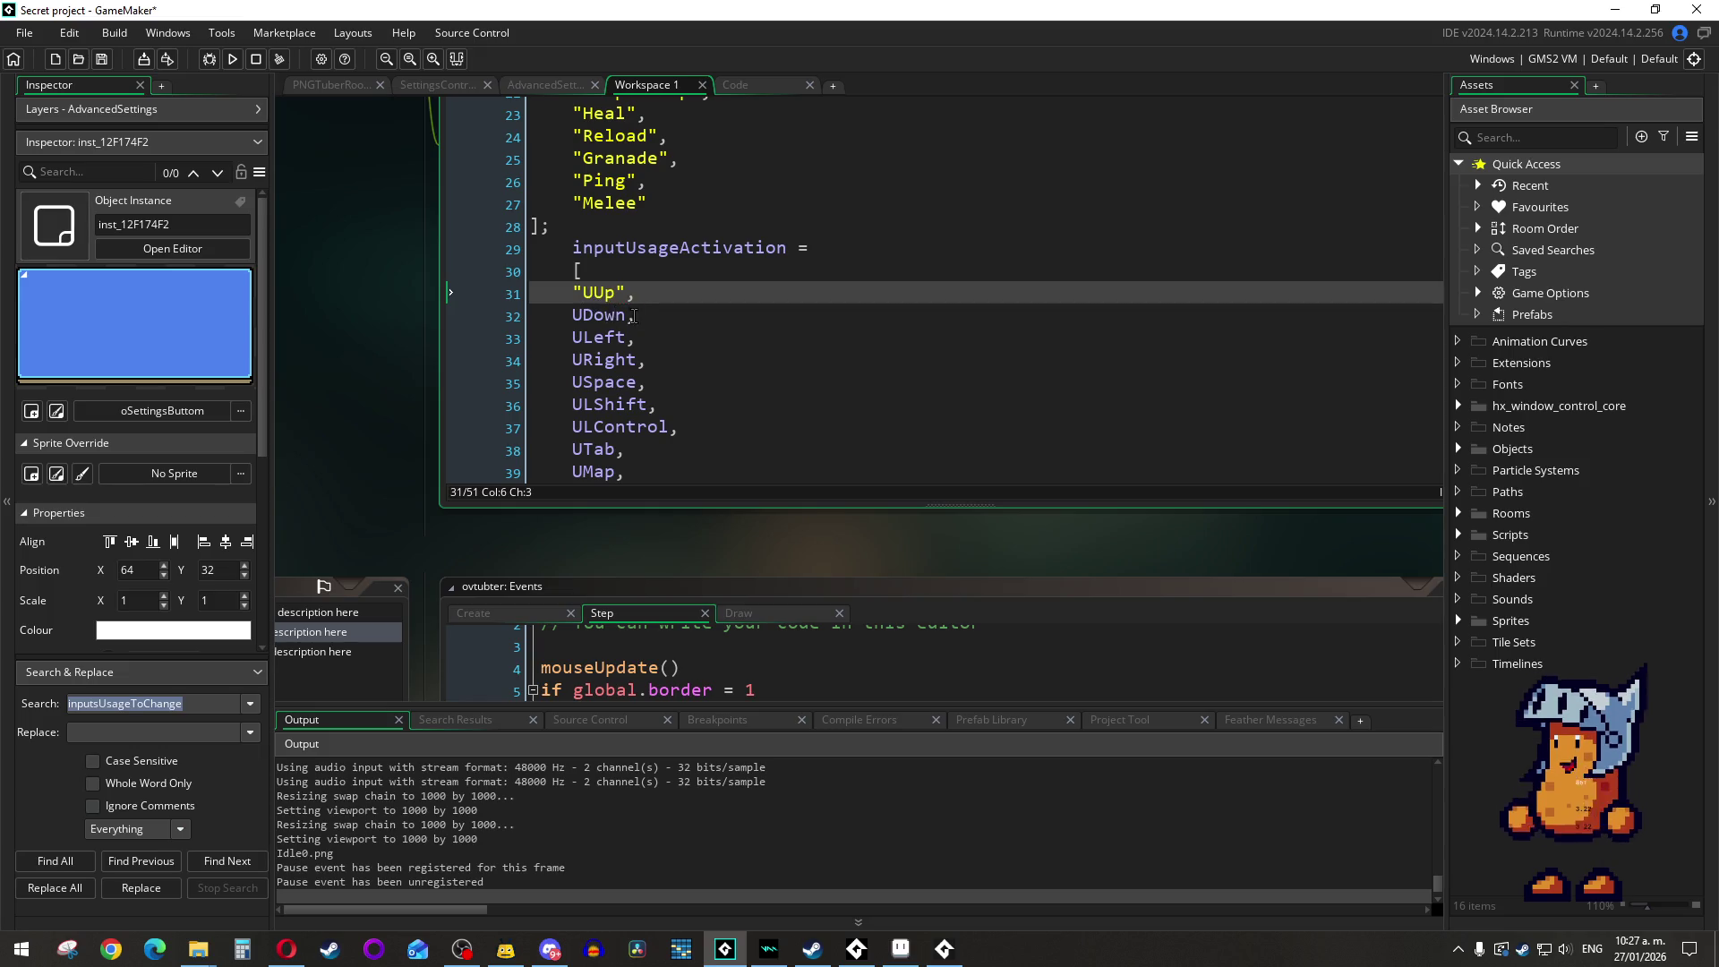
left_click(630, 315)
type("\"")
left_click(573, 317)
type("\"")
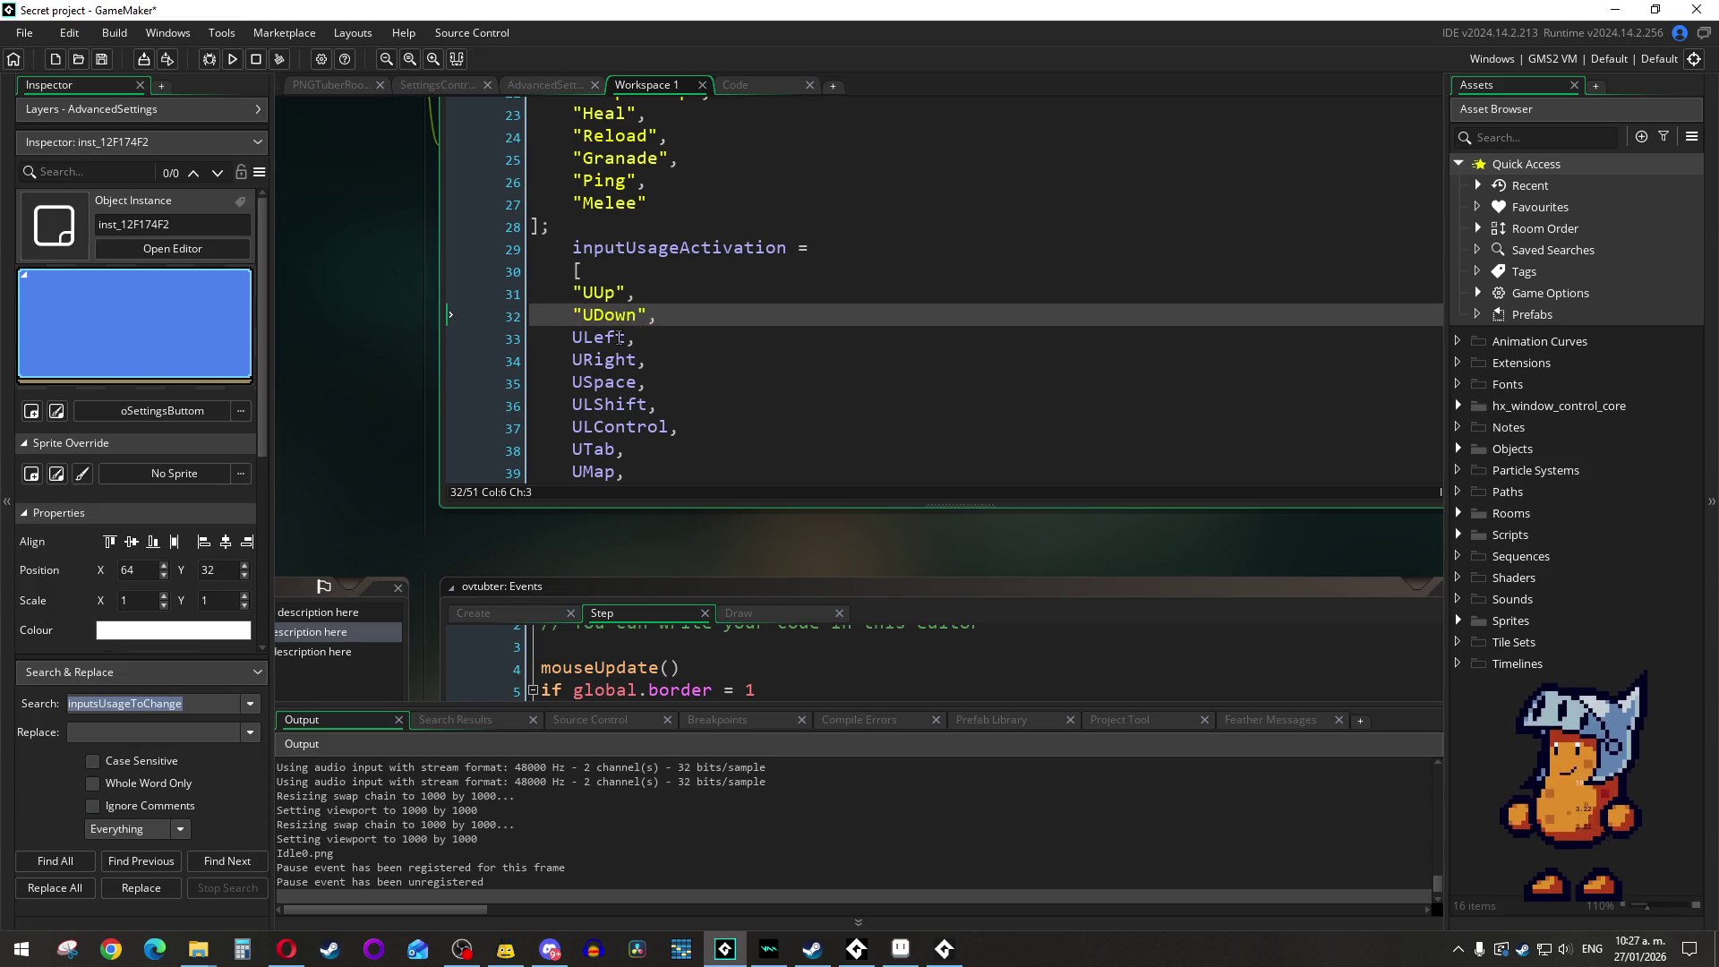
left_click(625, 338)
type("\"")
left_click(573, 338)
type("\"")
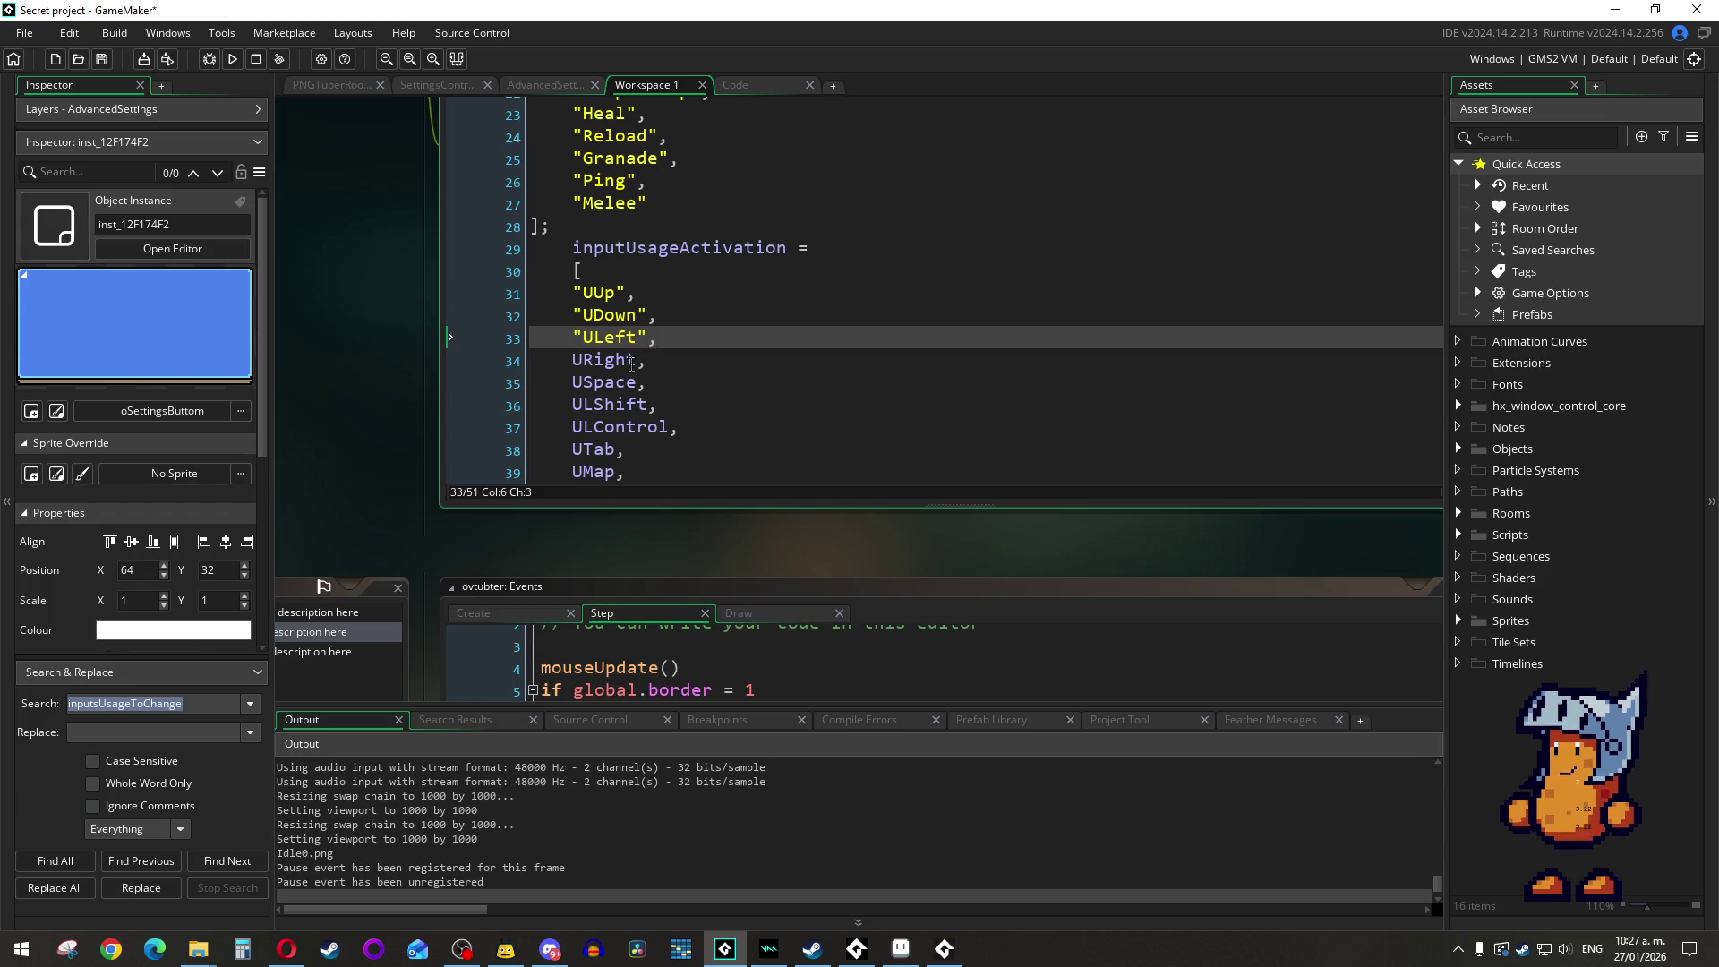
left_click(637, 360)
type("\"")
key("Home")
type("\"")
Step: Quote the next entries: USpace, ULShift, ULControl, UTab and UMap
scroll(642, 390, "down", 2)
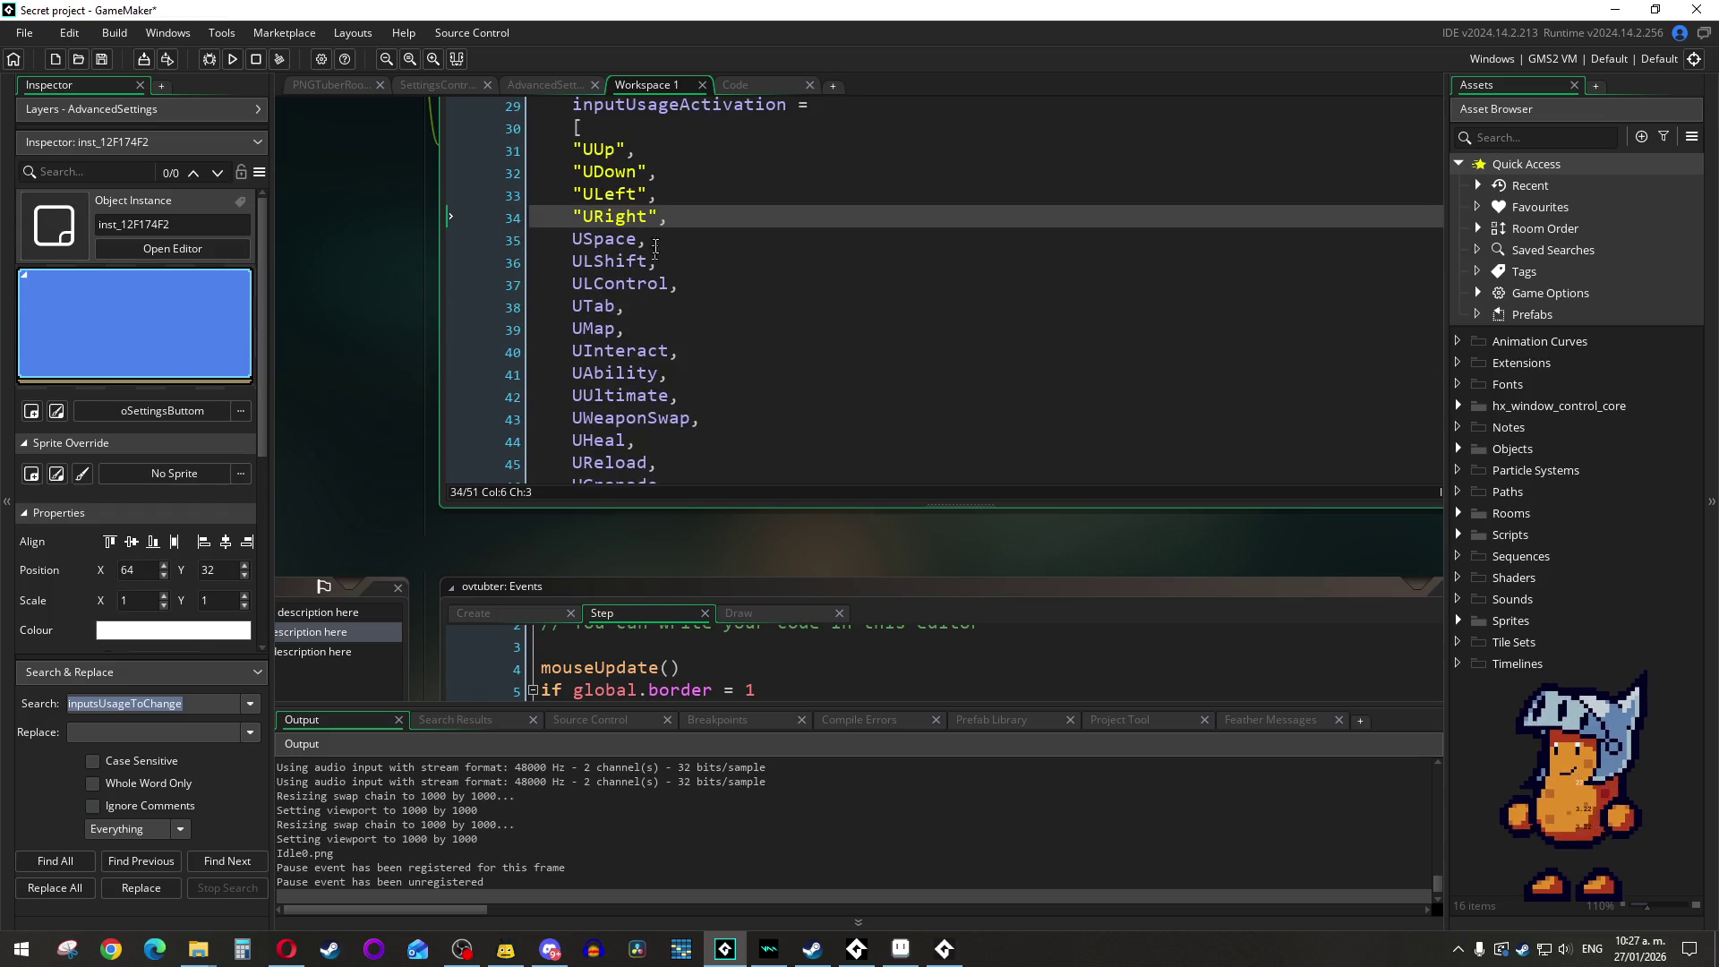
left_click(639, 238)
type("\"")
left_click(567, 240)
type("\"")
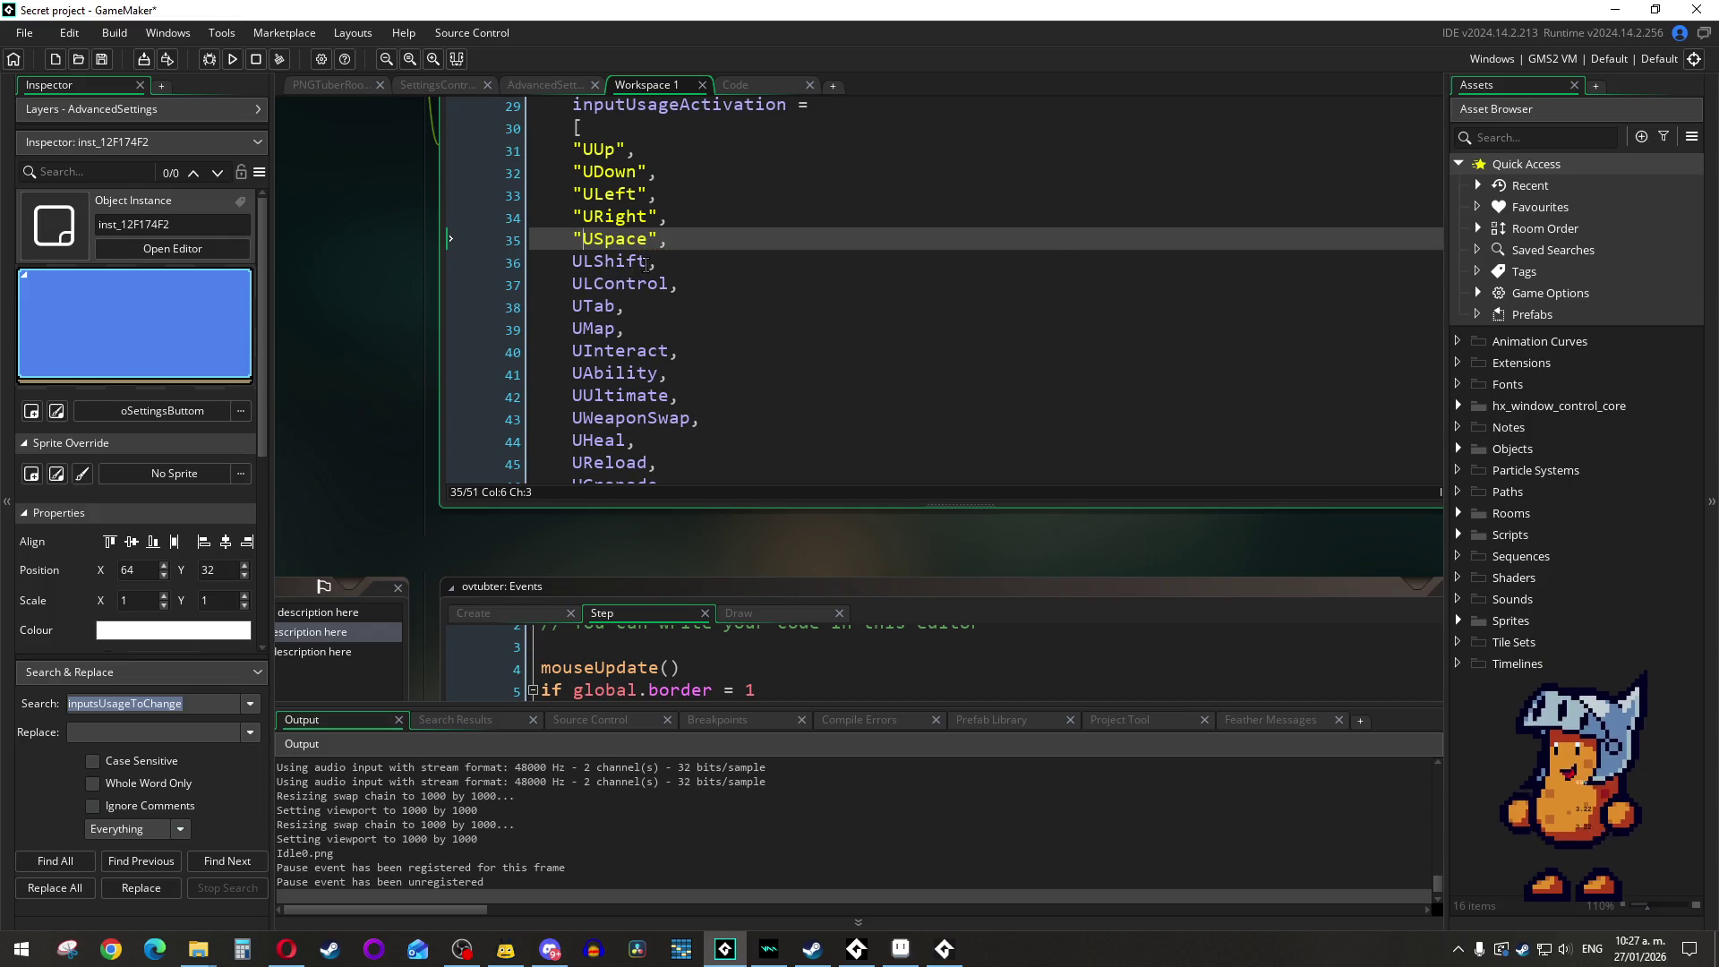
left_click(648, 260)
type("\"")
key("Home")
type("\"")
left_click(669, 291)
type("\"")
key("Home")
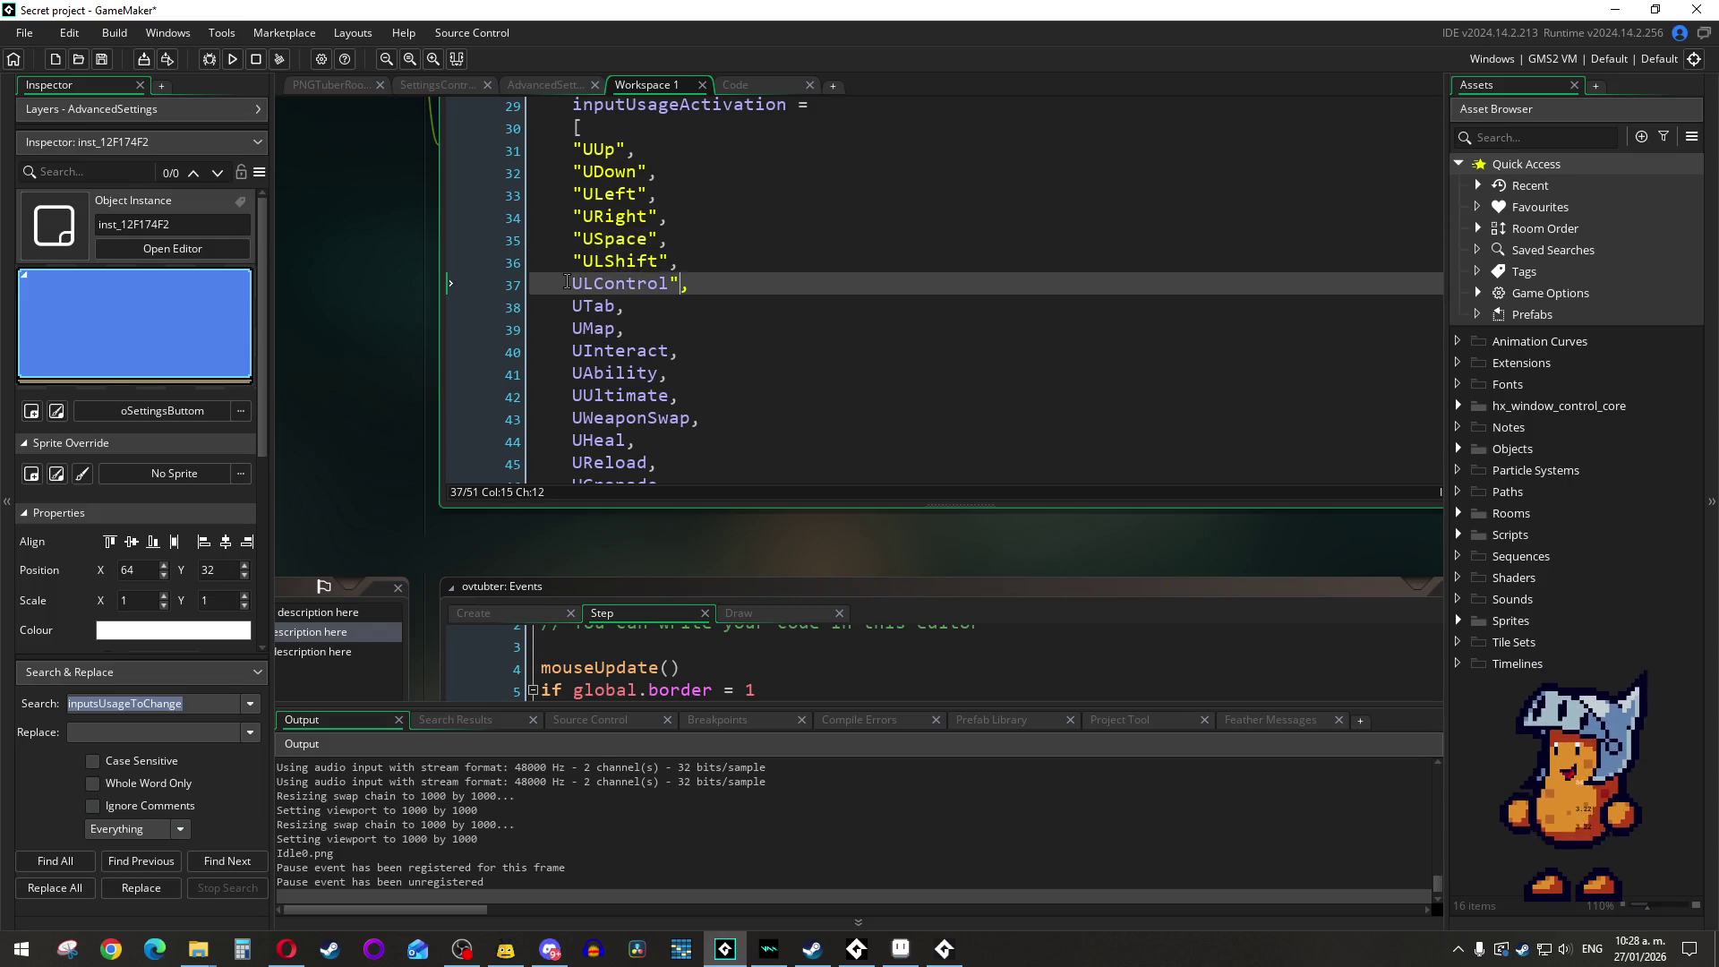
type("\"")
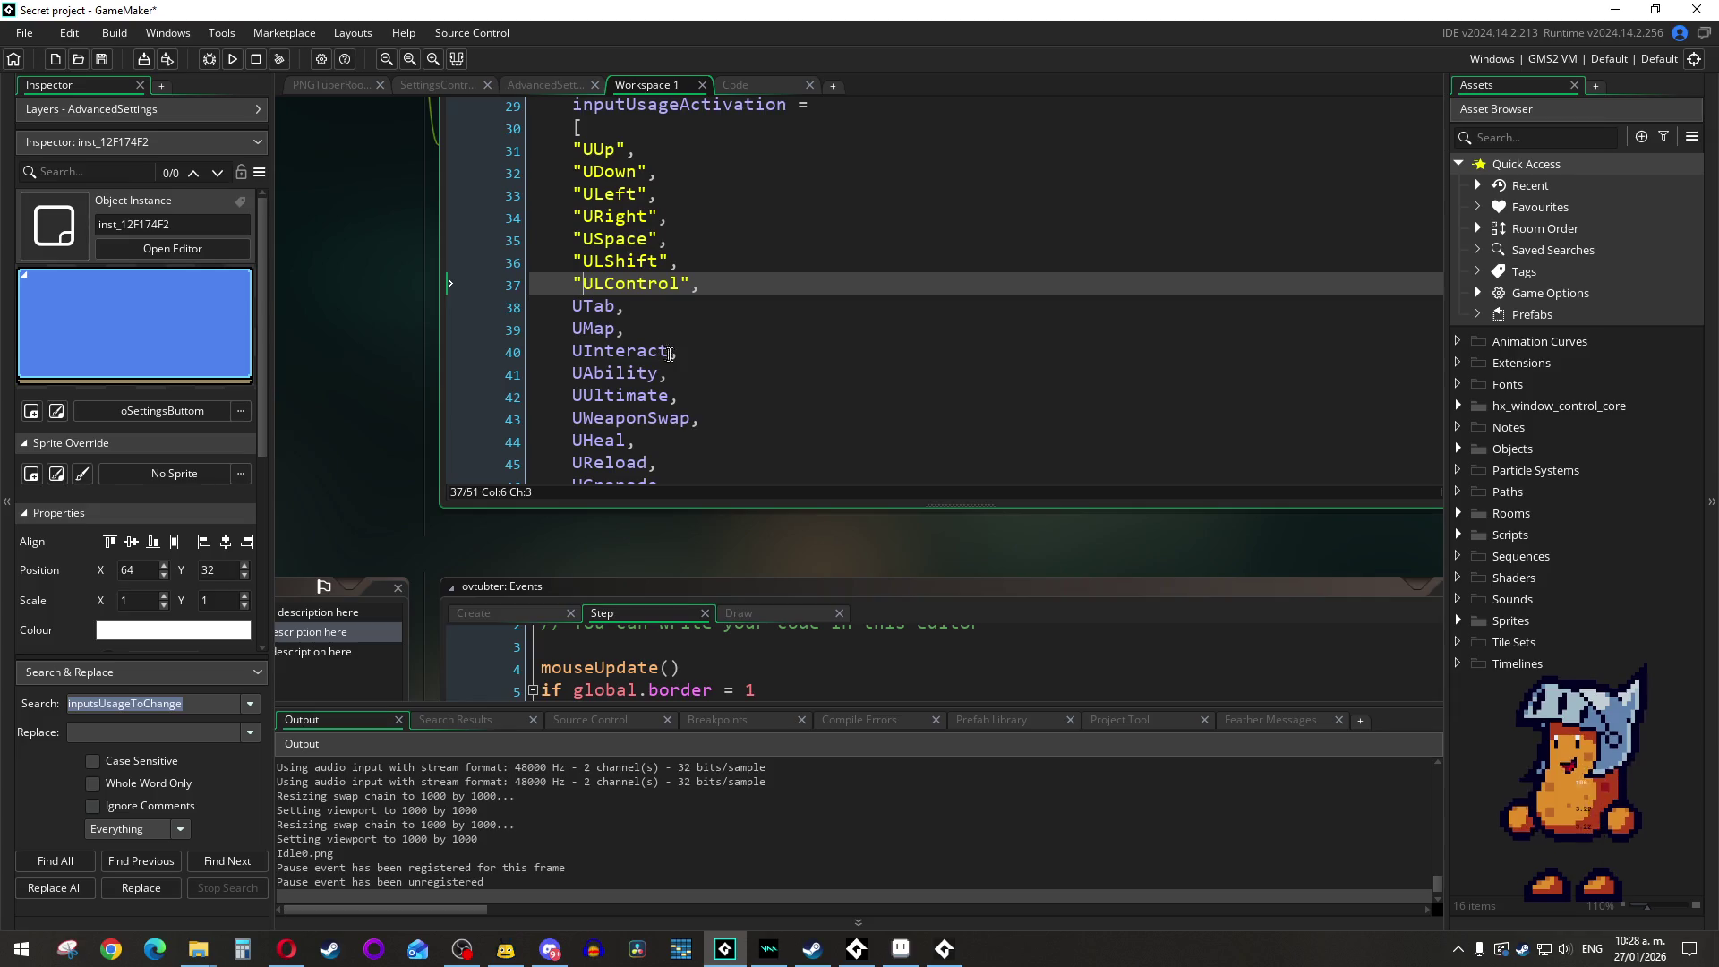
left_click(615, 307)
type("\"")
left_click(572, 307)
type("\"")
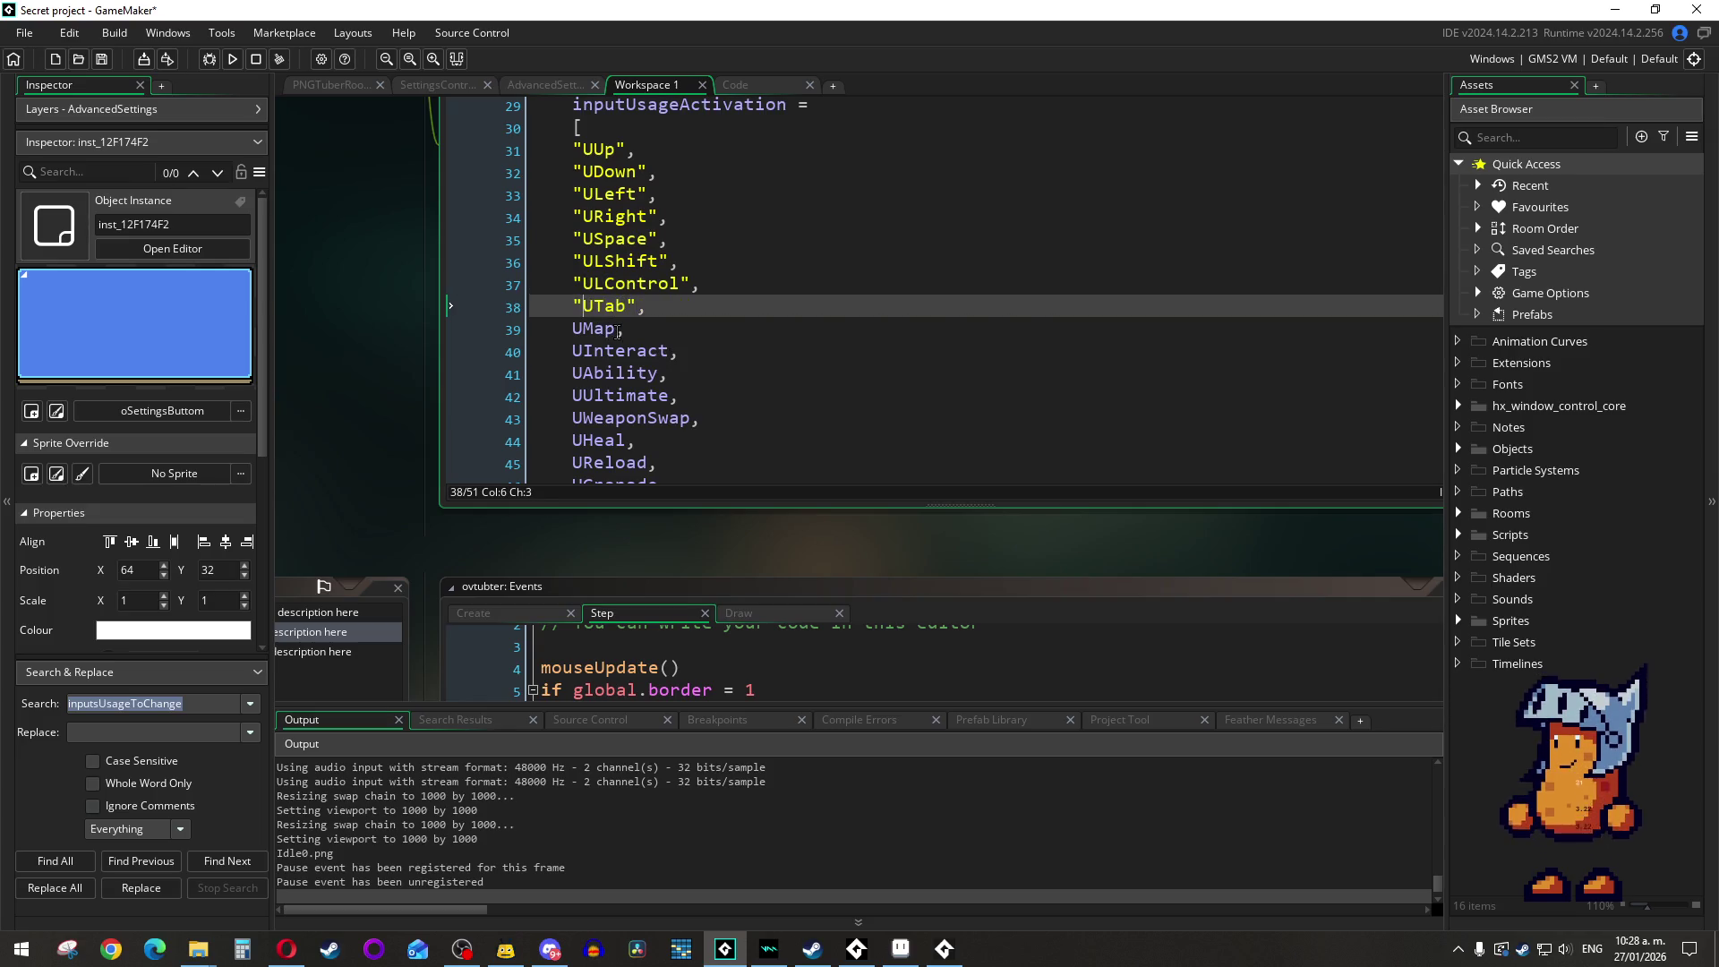
left_click(616, 330)
type("\"")
key("Home")
type("\"")
Step: Quote UInteract, UAbility, UUltimate, UWeaponSwap and UHeal as strings
left_click(670, 352)
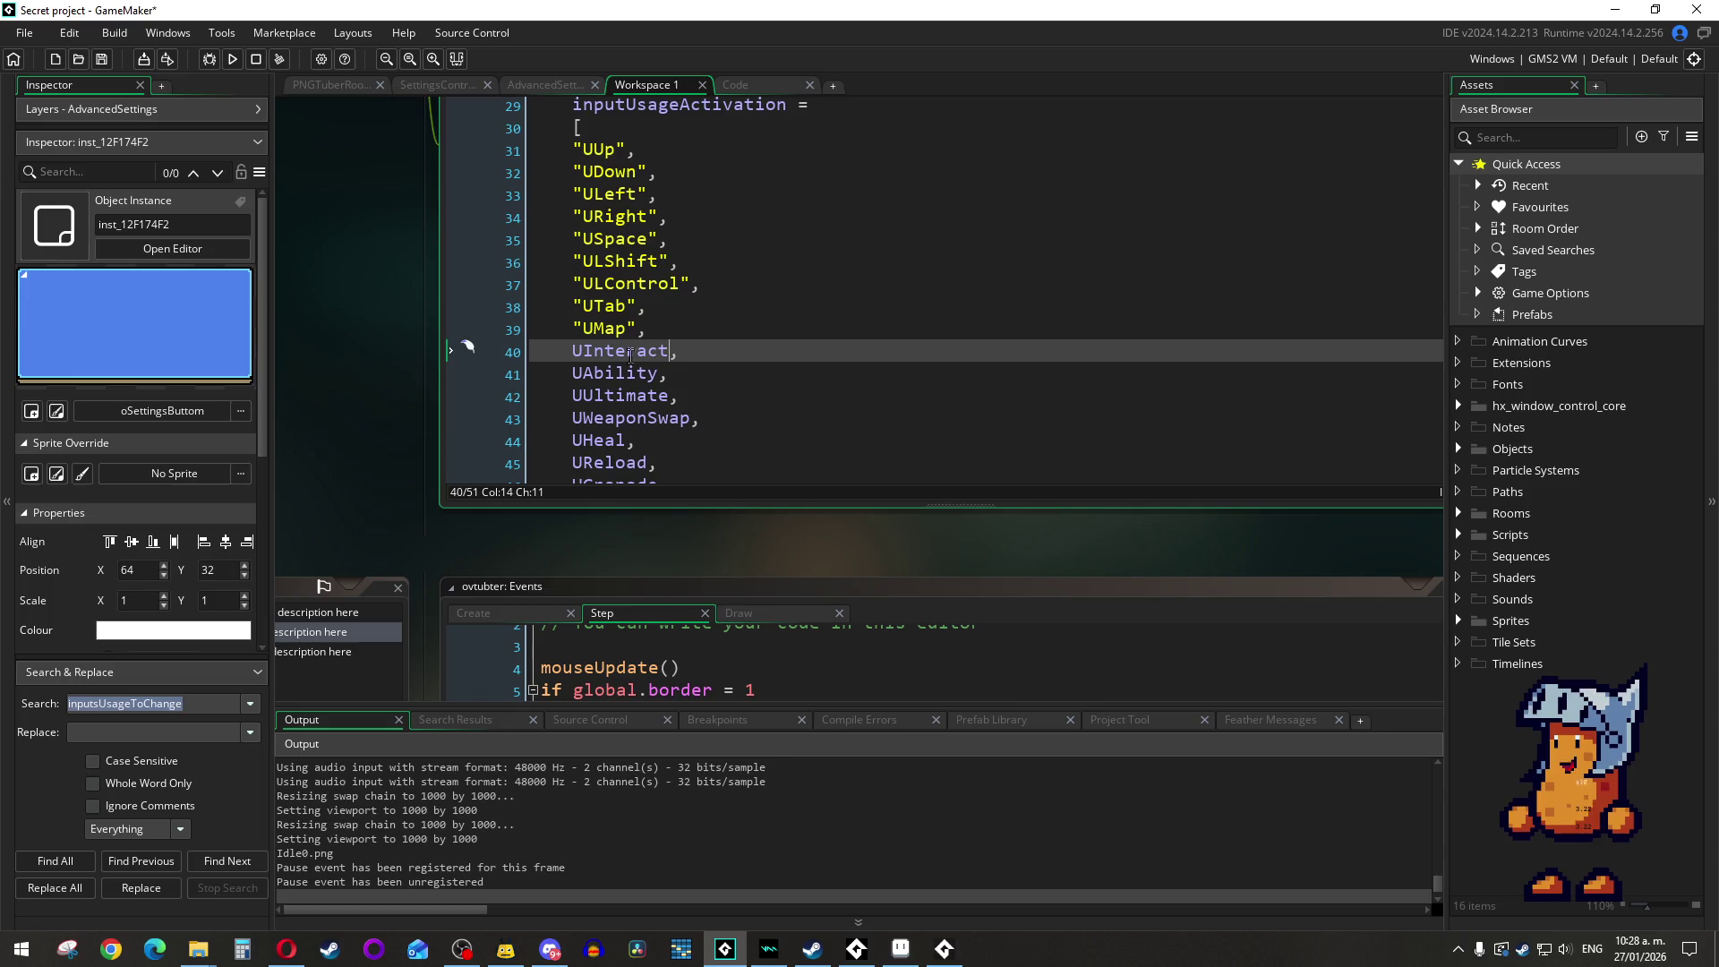
type("\"")
key("Home")
type("\"")
left_click(654, 374)
type("\"")
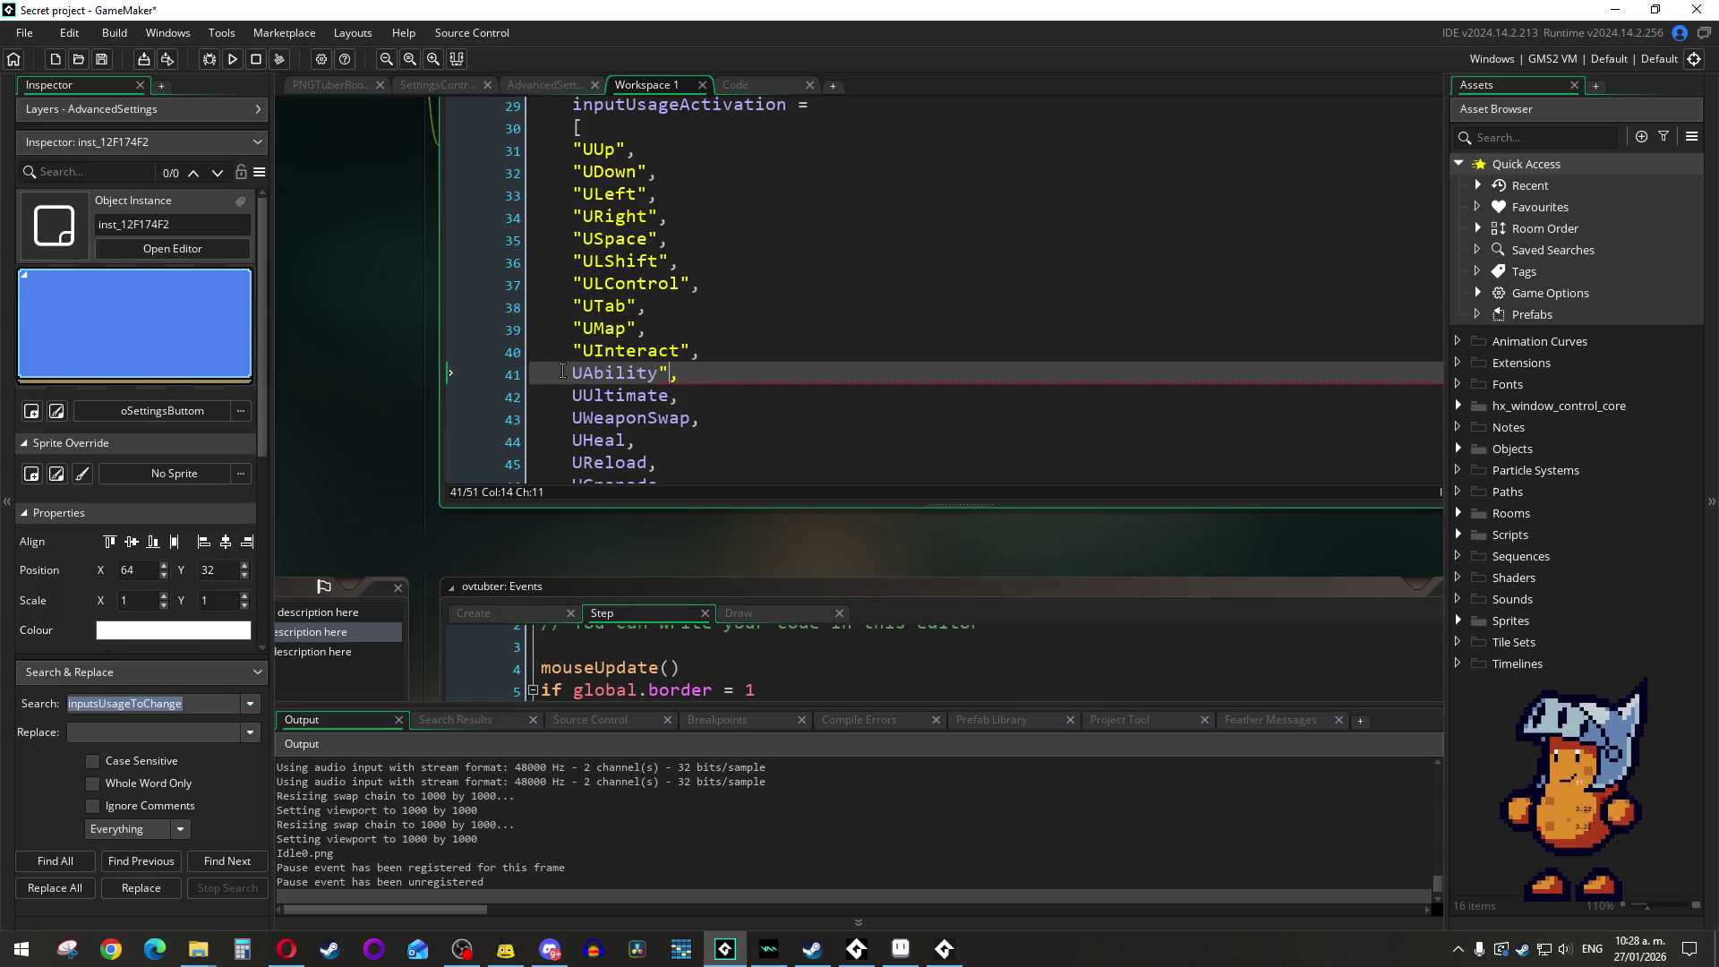
key("Home")
type("\"")
left_click(669, 395)
type("\"")
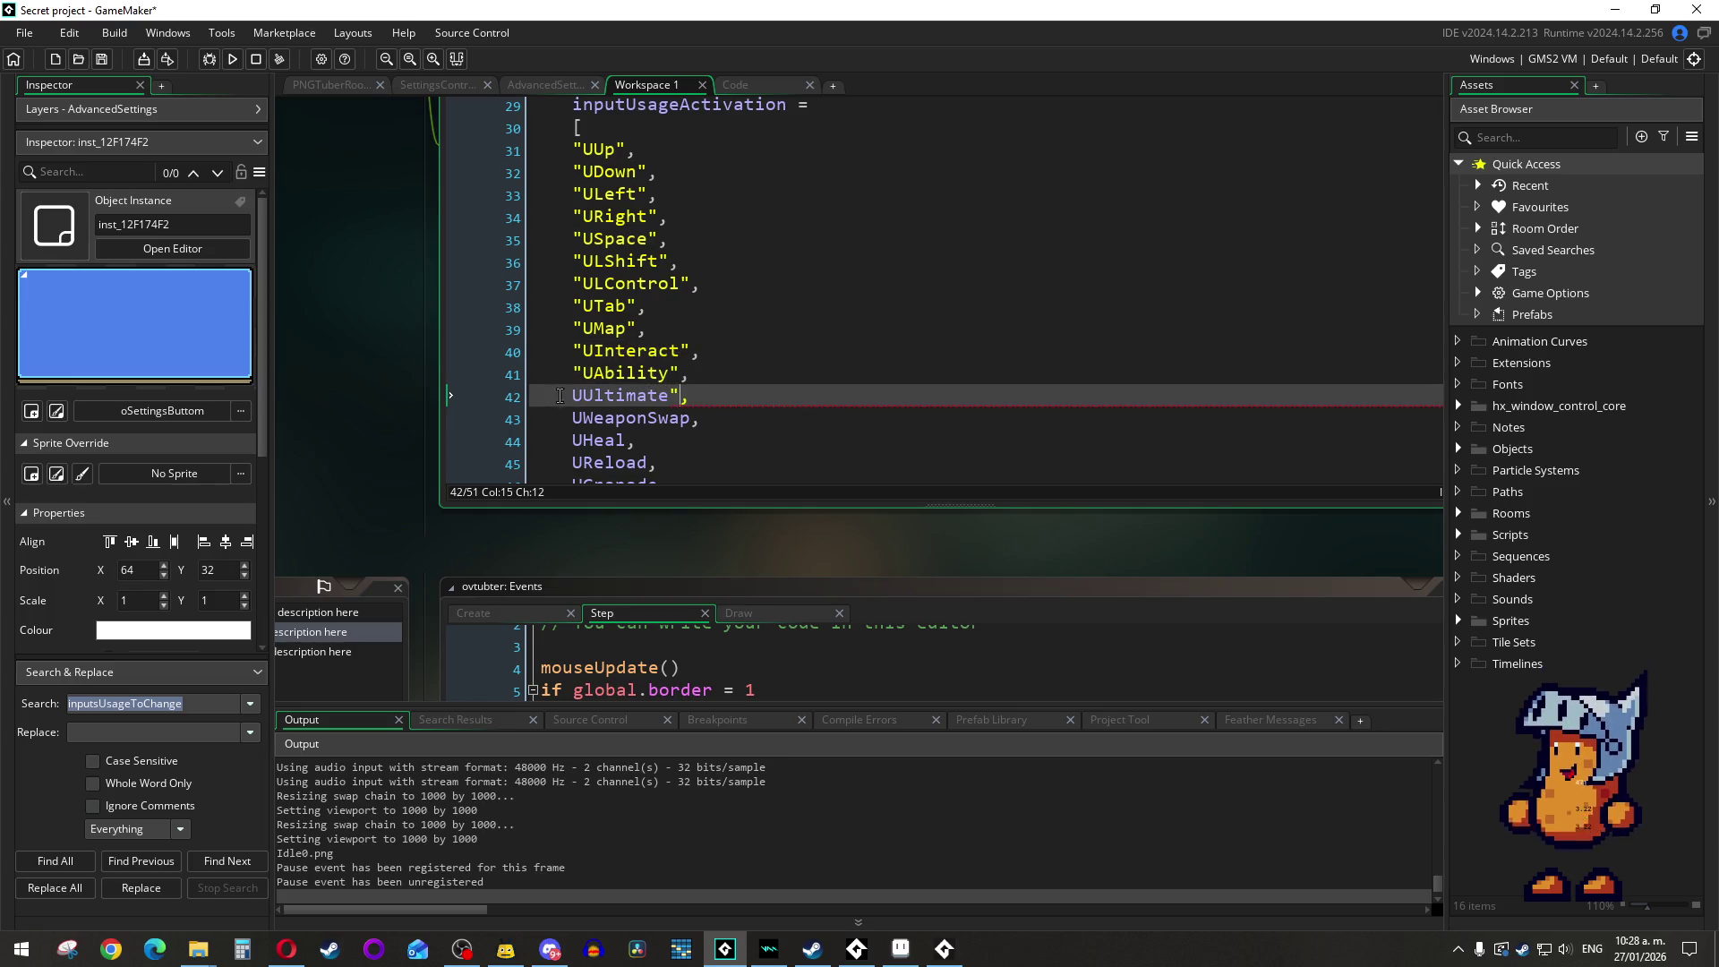
key("Home")
type("\"")
scroll(684, 354, "down", 1)
left_click(689, 346)
type("\"")
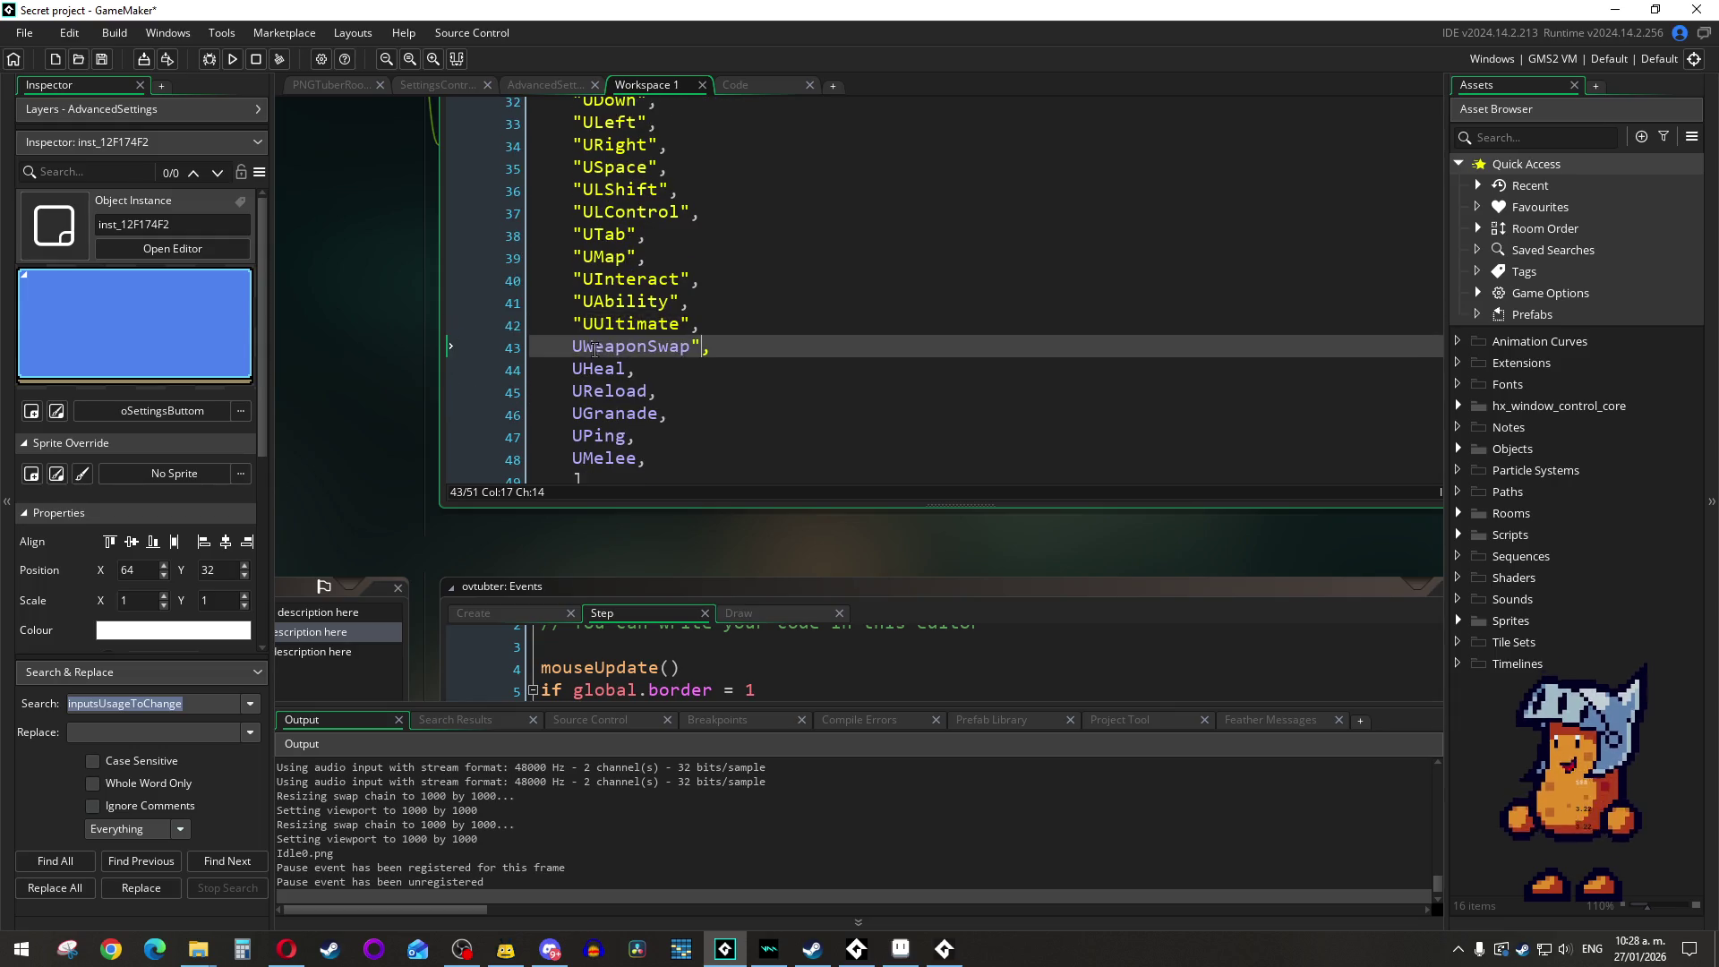
key("Home")
type("\"")
left_click(625, 369)
type("\"")
key("Home")
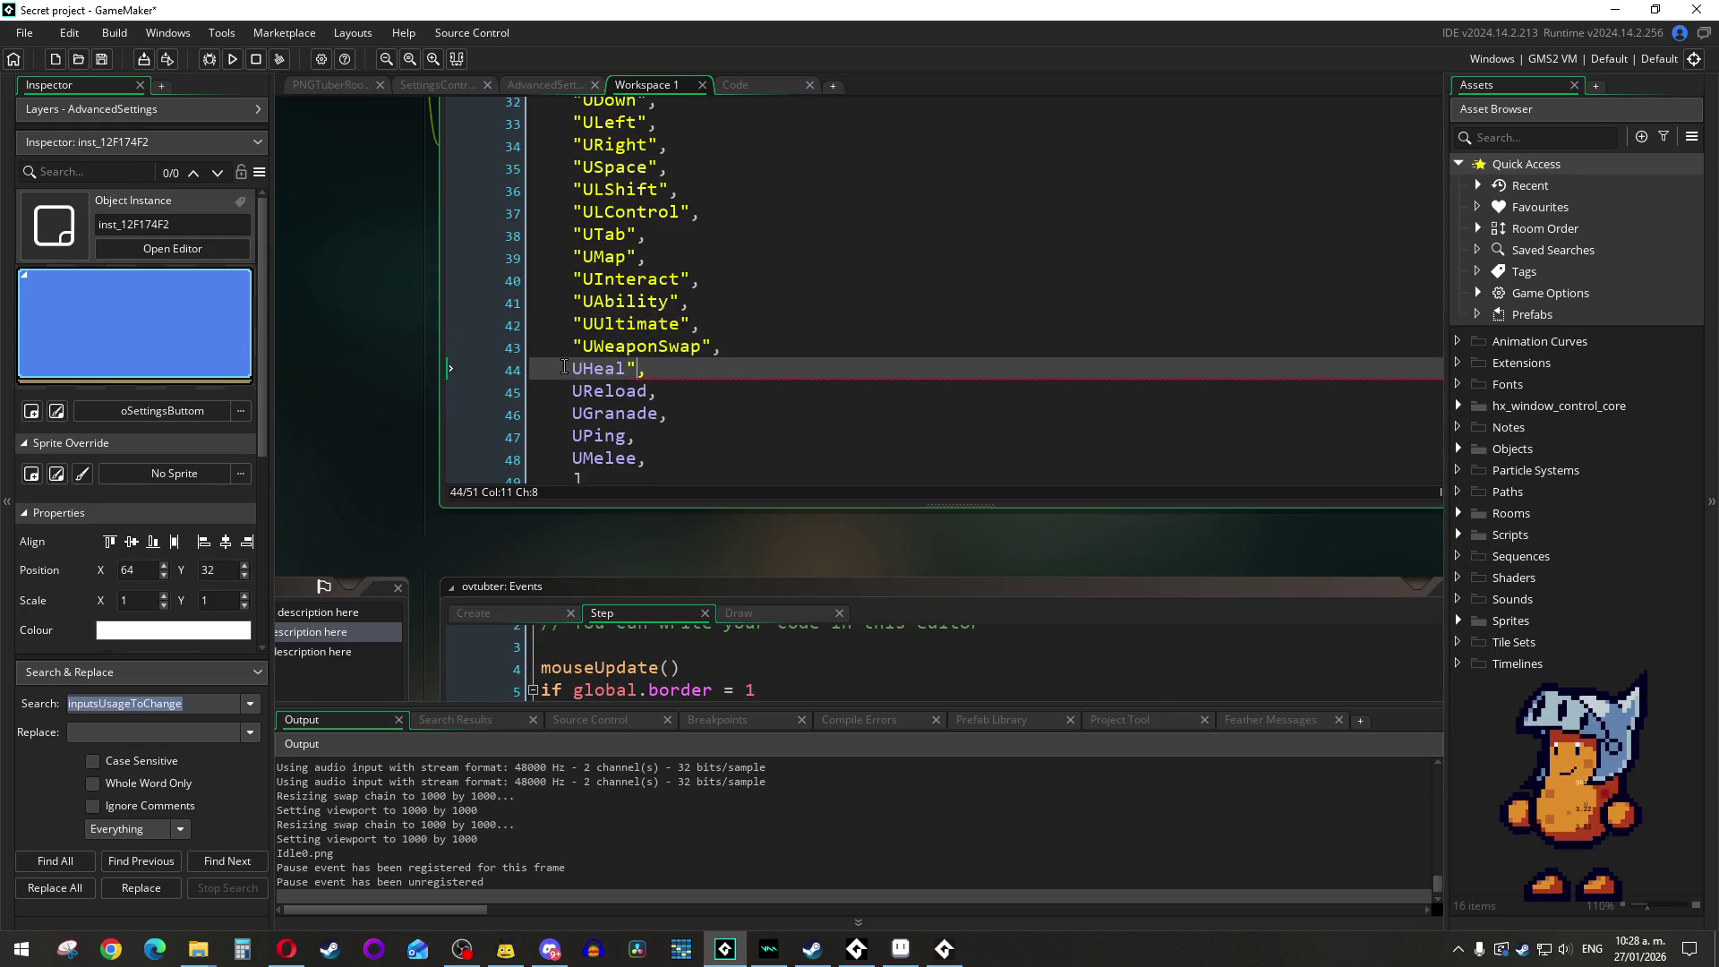
type("\"")
Step: Quote the final entries UReload, UGranade, UPing and UMelee, then scroll back to the array's top
scroll(645, 404, "down", 1)
left_click(648, 323)
type("\"")
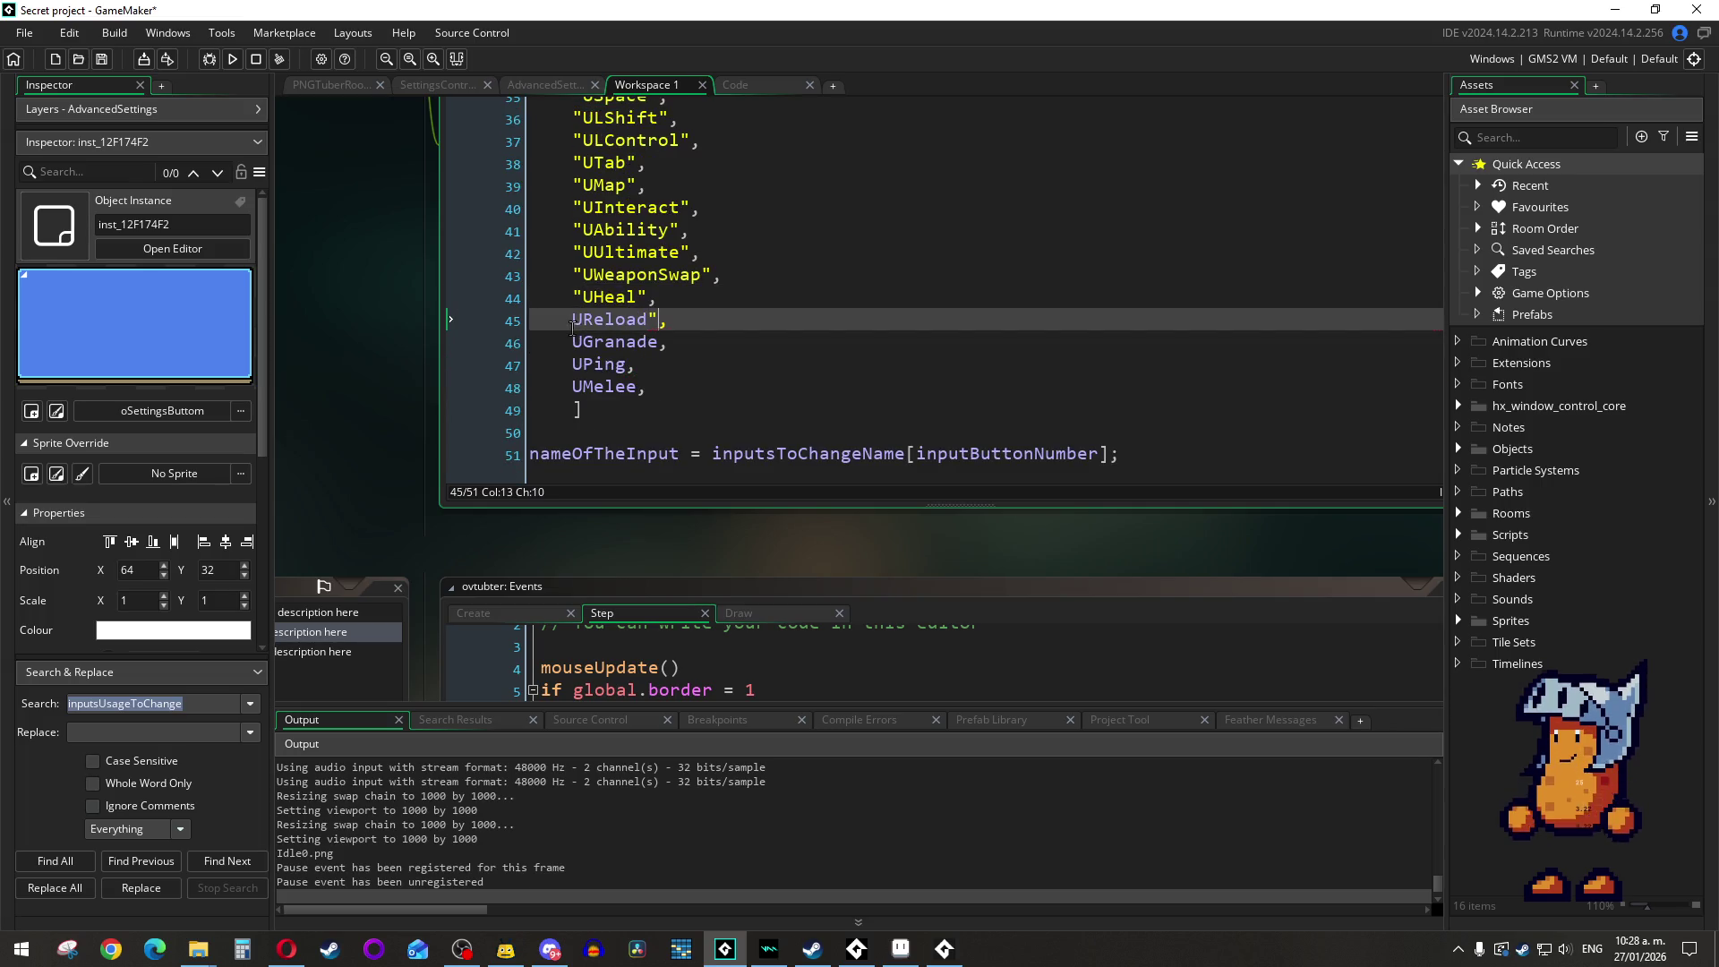
key("Home")
type("\"")
left_click(659, 344)
type("\"")
key("Home")
type("\"")
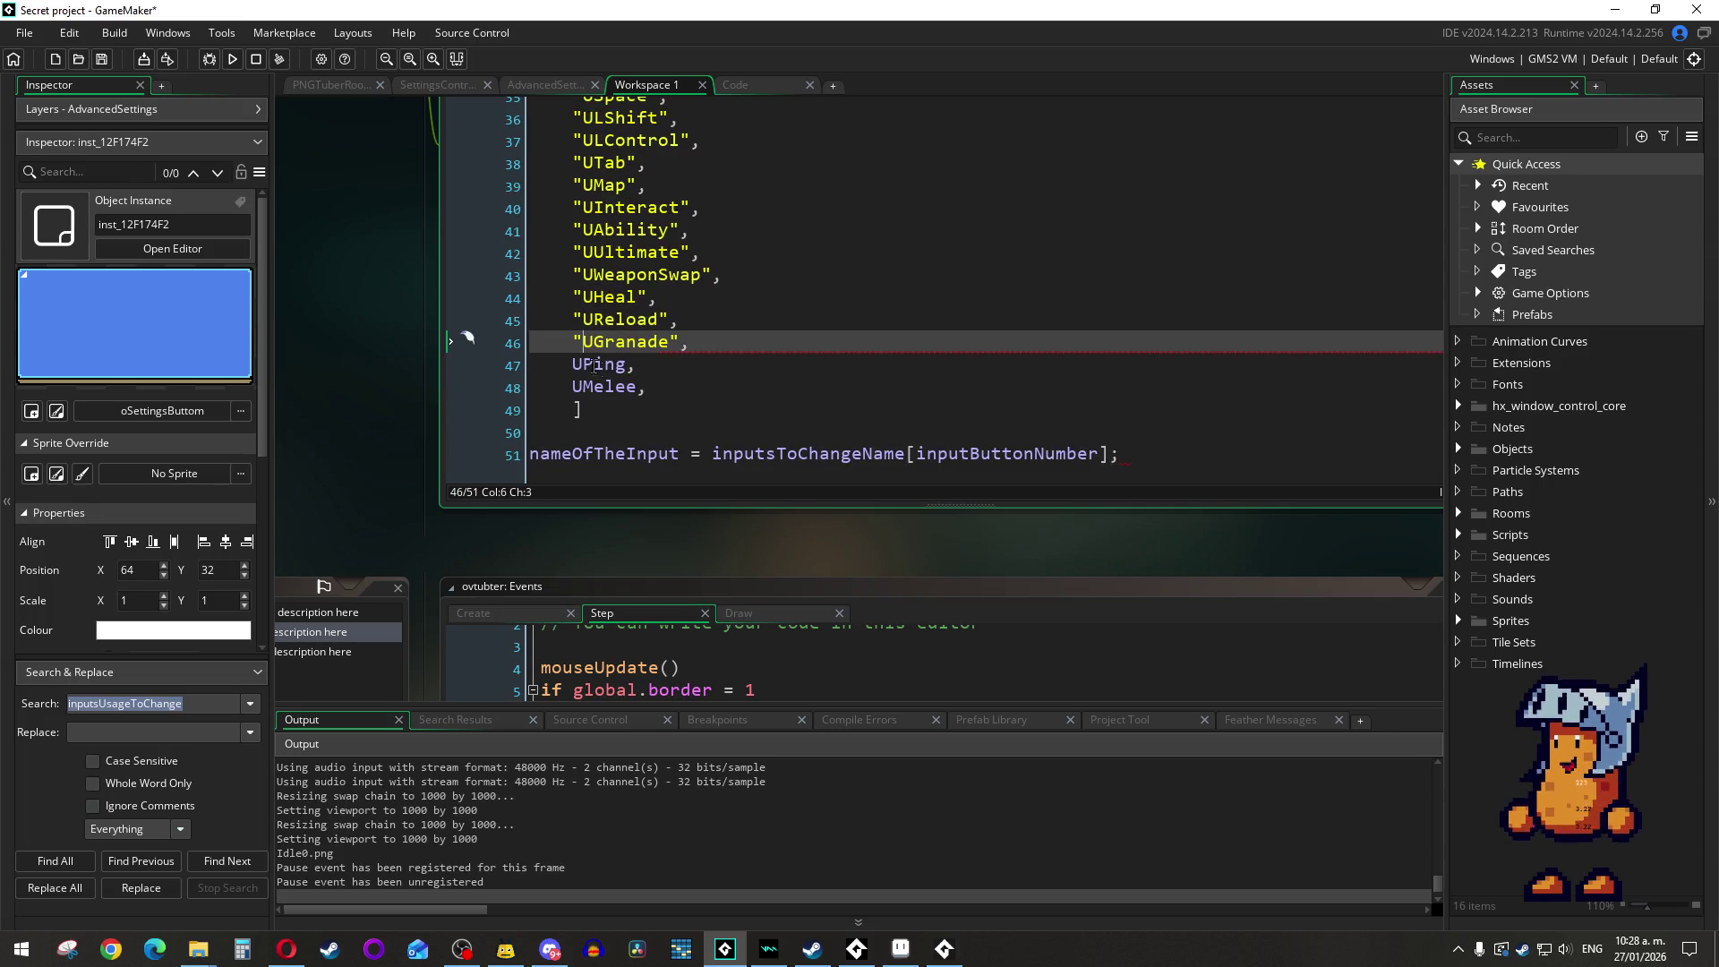
left_click(632, 368)
type("\"")
key("Home")
type("\"")
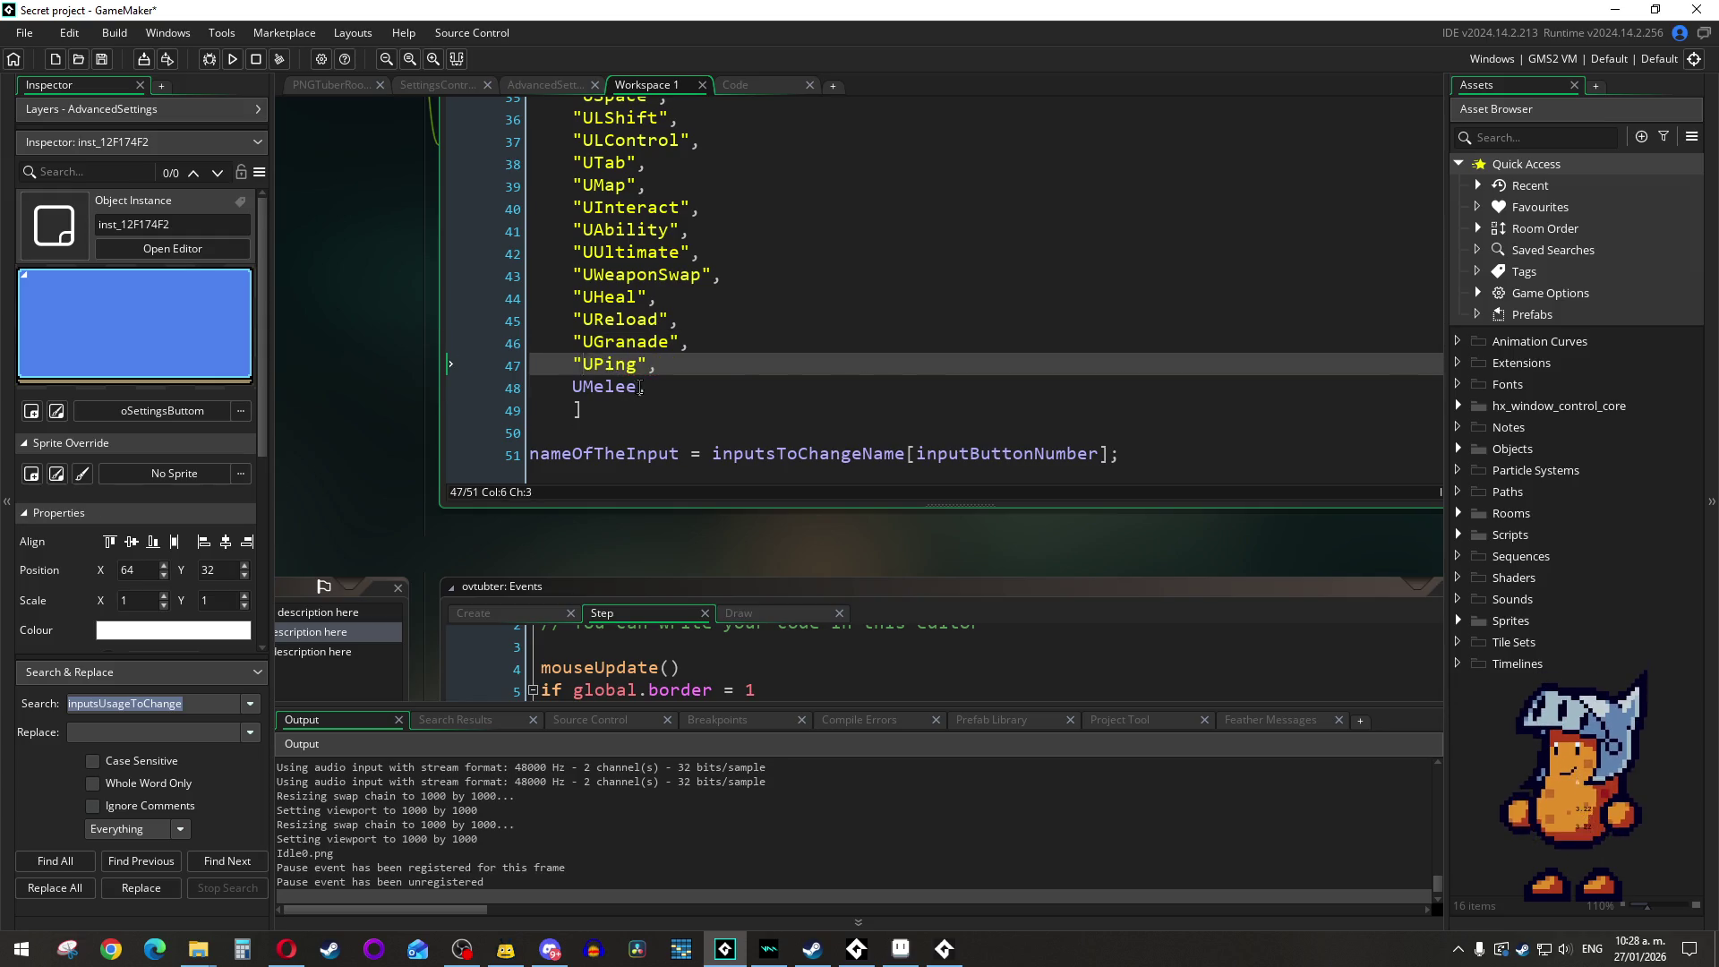
left_click(637, 387)
type("\"")
key("Home")
type("\"")
scroll(641, 392, "up", 5)
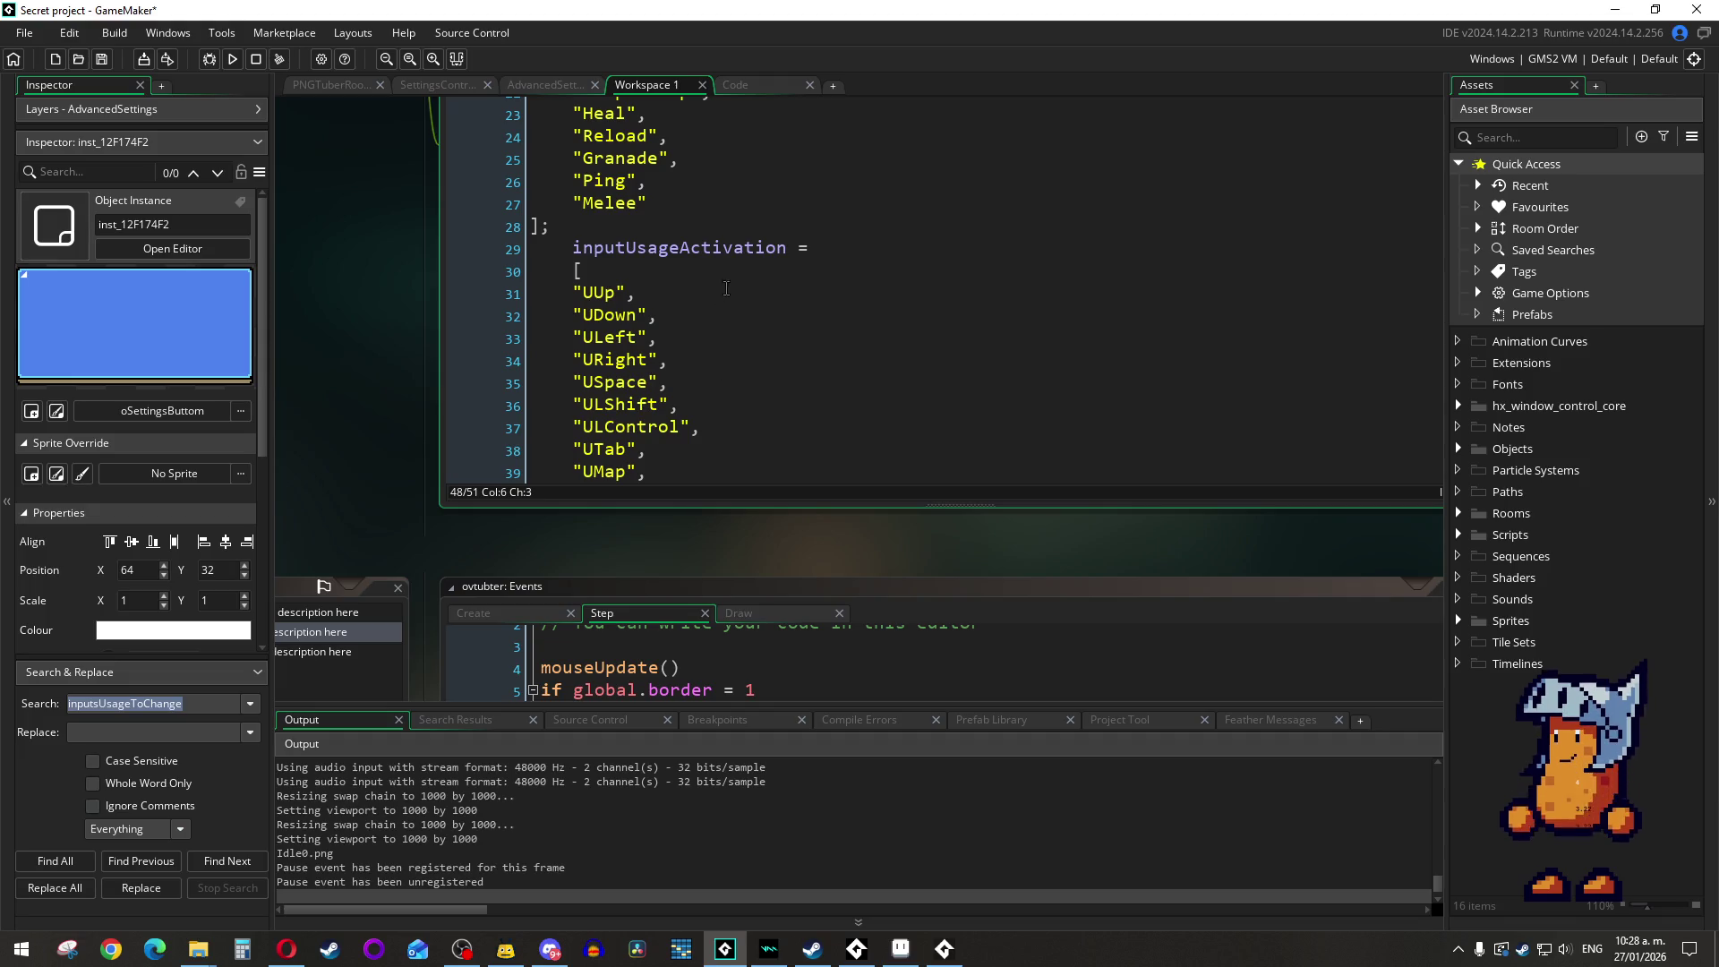
scroll(705, 158, "up", 10)
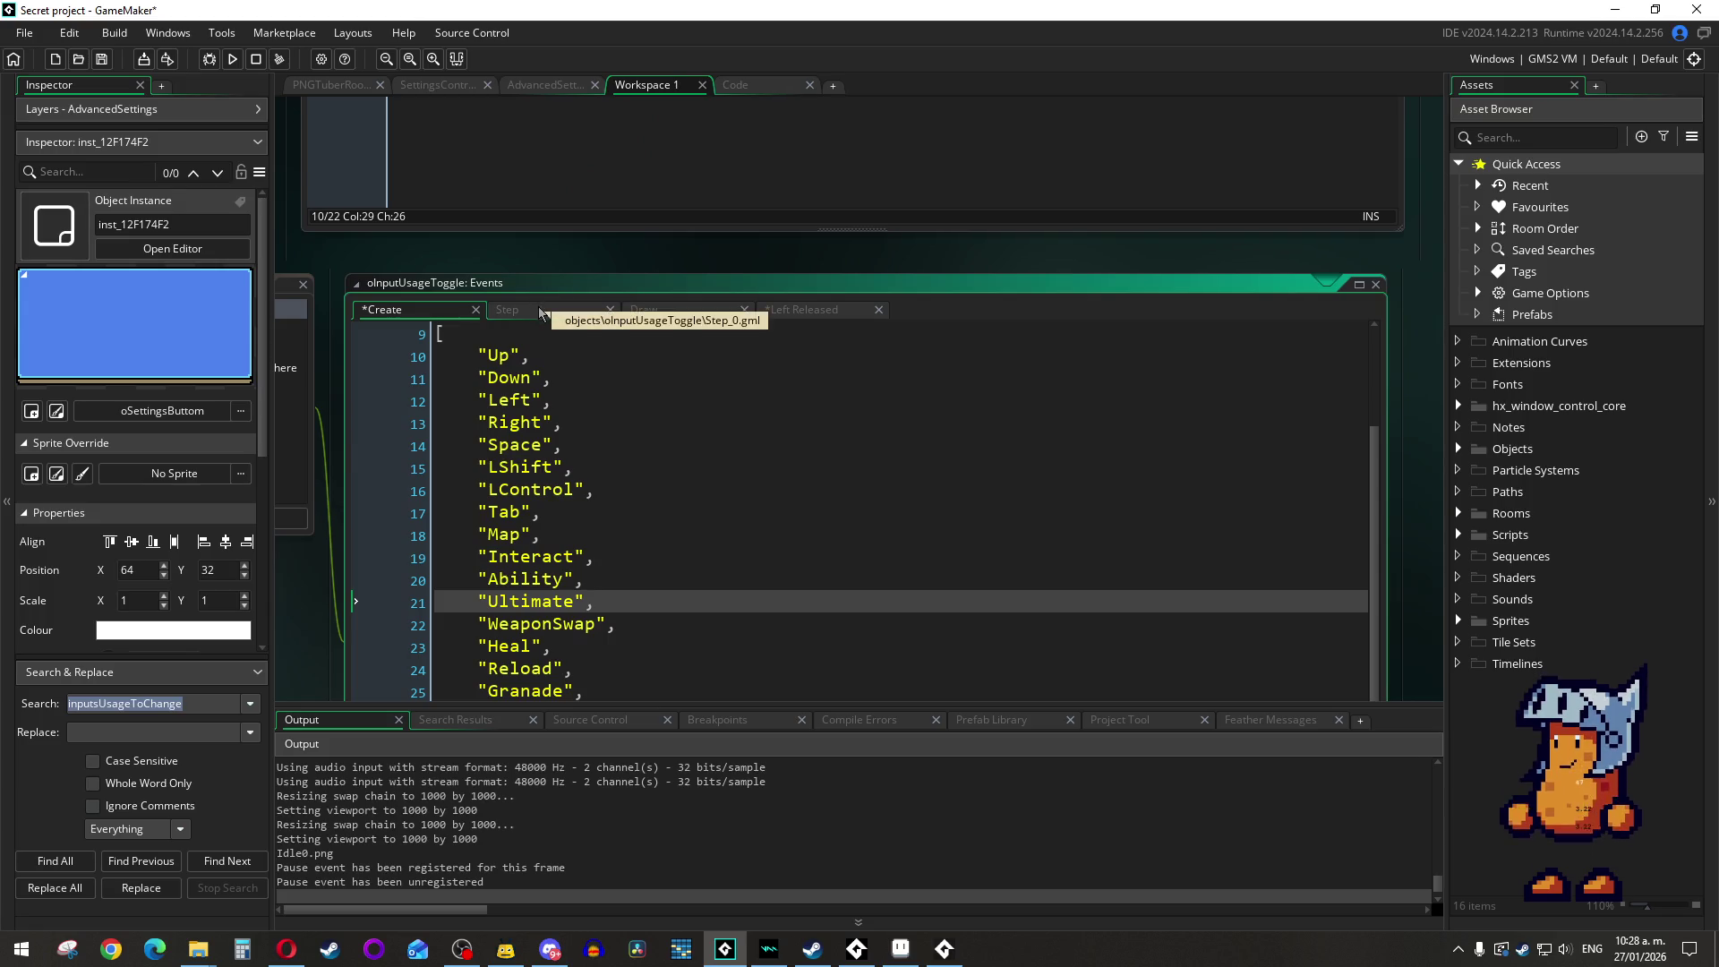
Step: Check the Step event and look up where inputsUsageToChange is defined in Saving_Script.gml
left_click(537, 309)
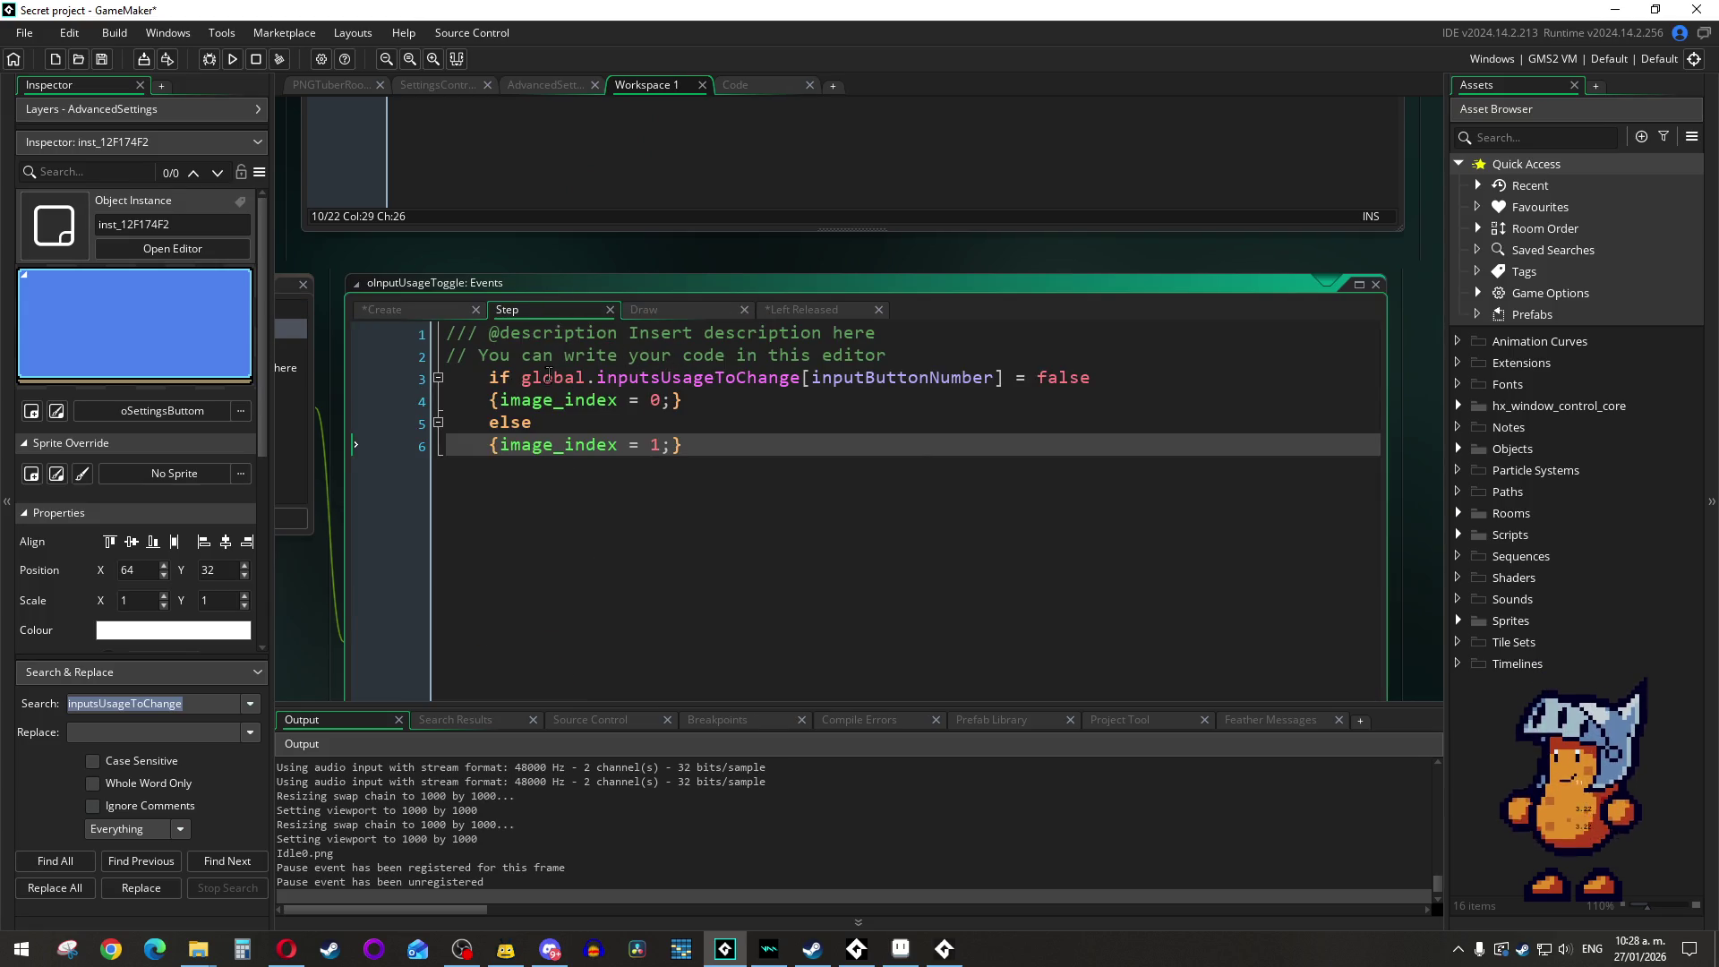
middle_click(720, 380)
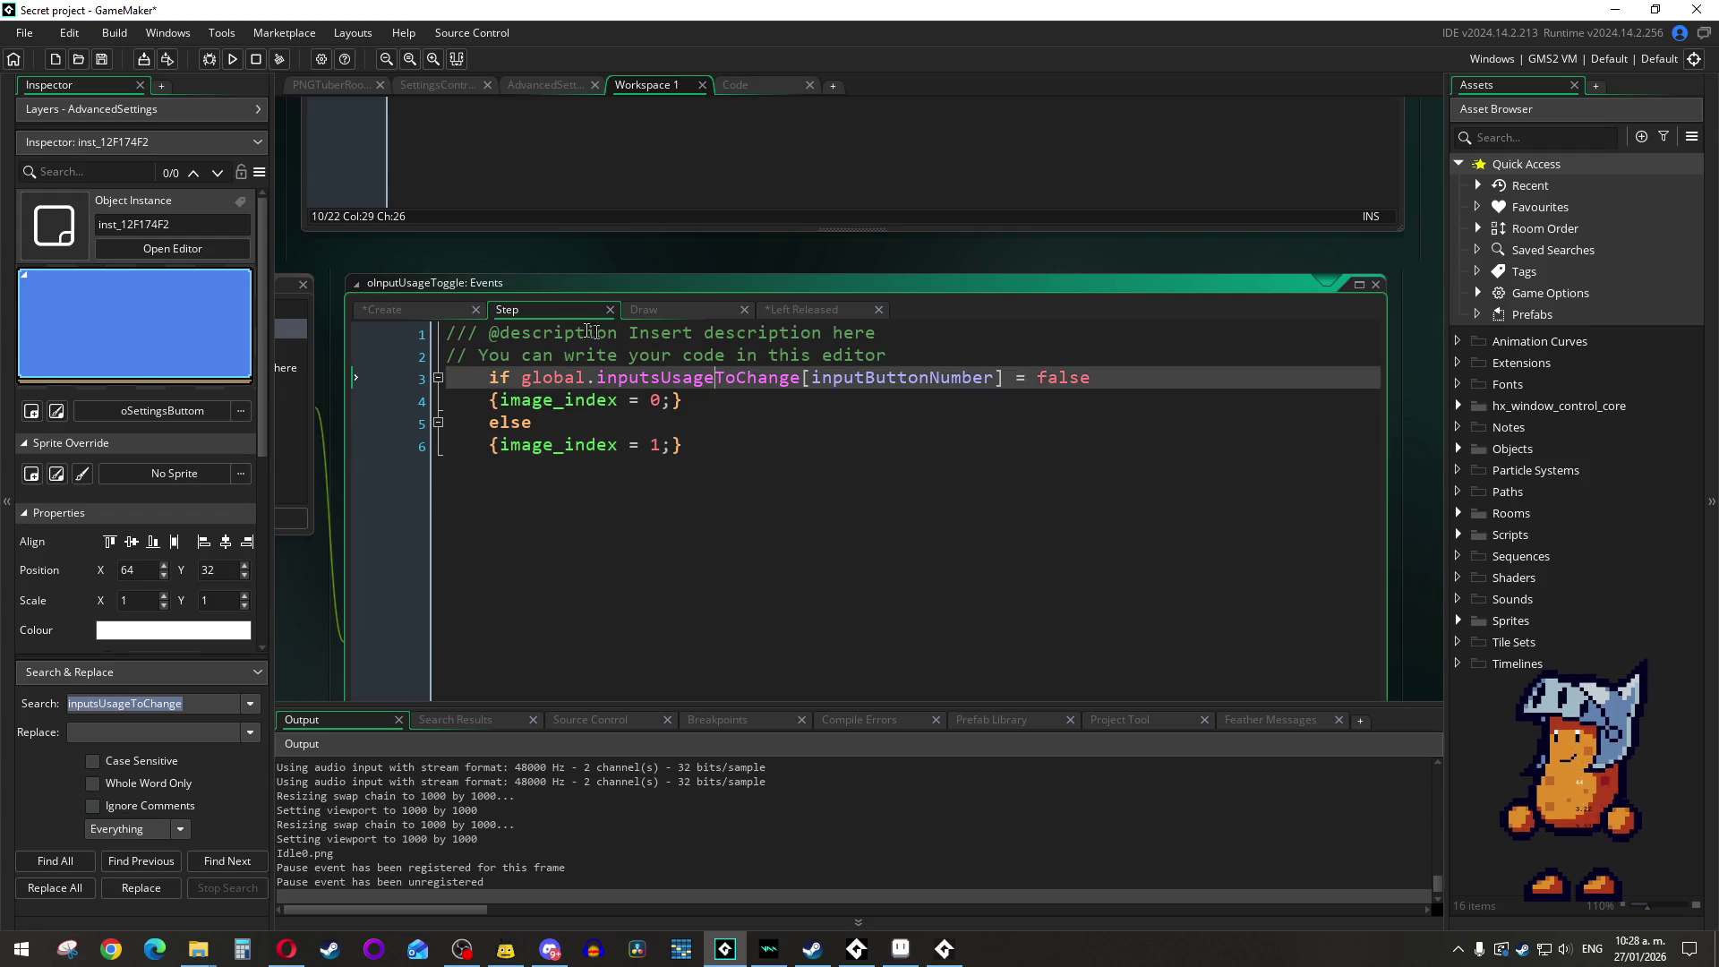
left_click(775, 85)
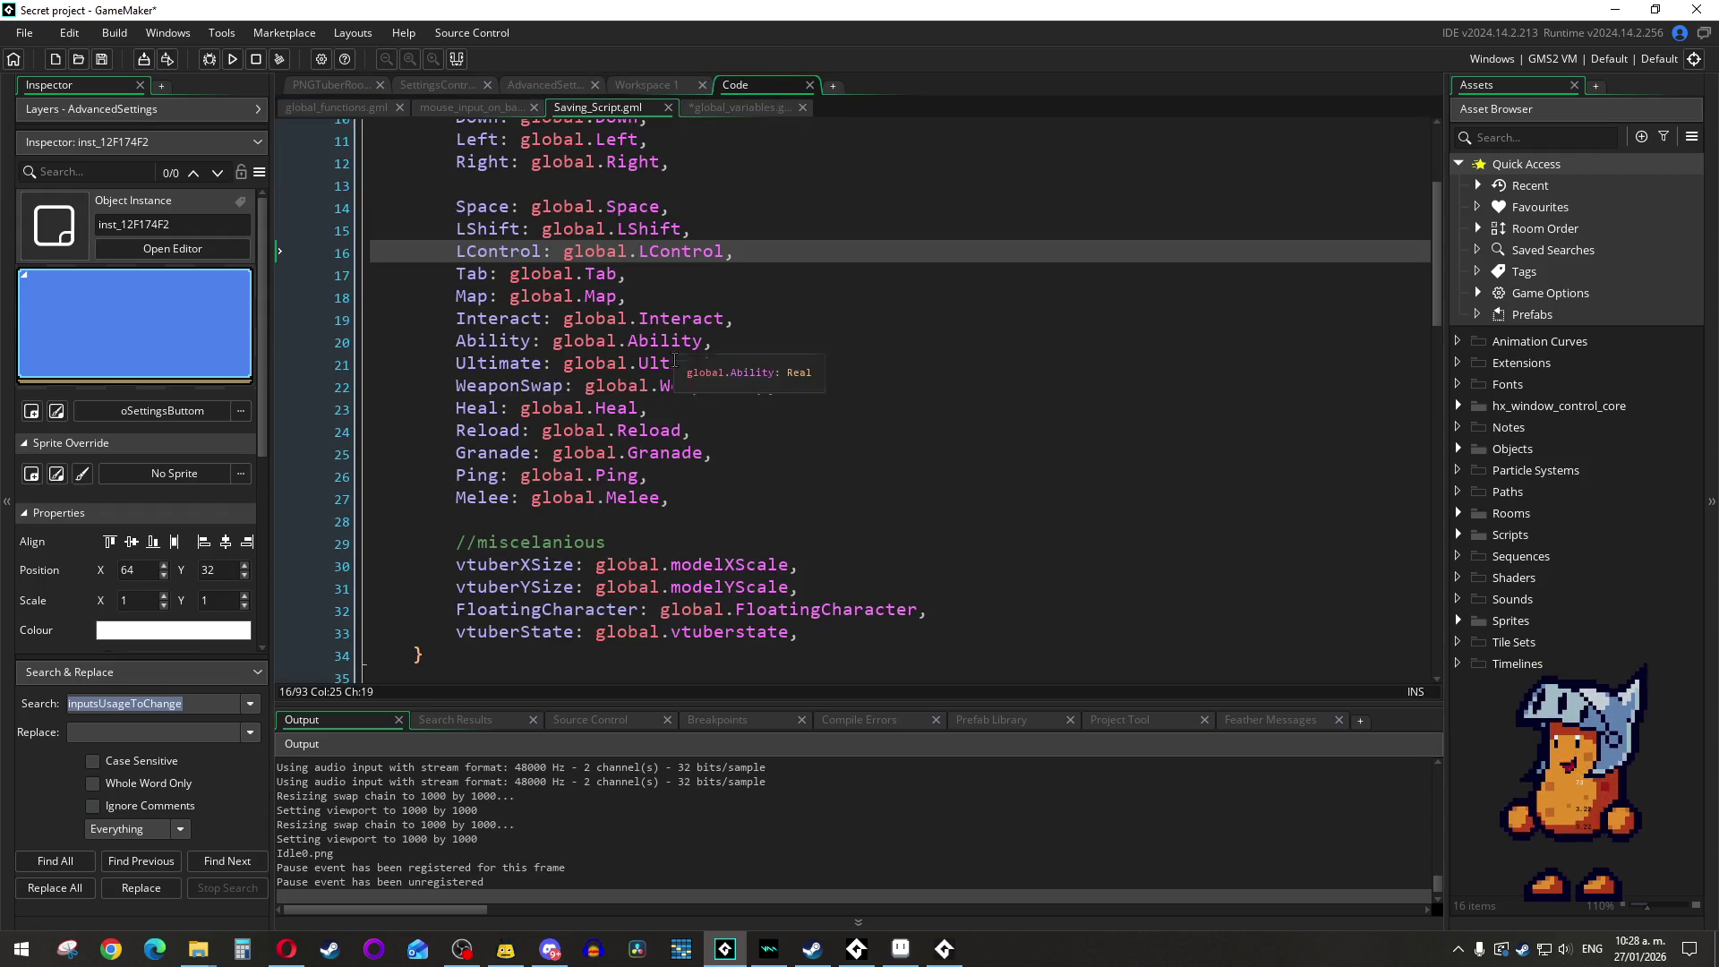
scroll(673, 363, "up", 3)
scroll(674, 362, "down", 3)
scroll(674, 363, "down", 7)
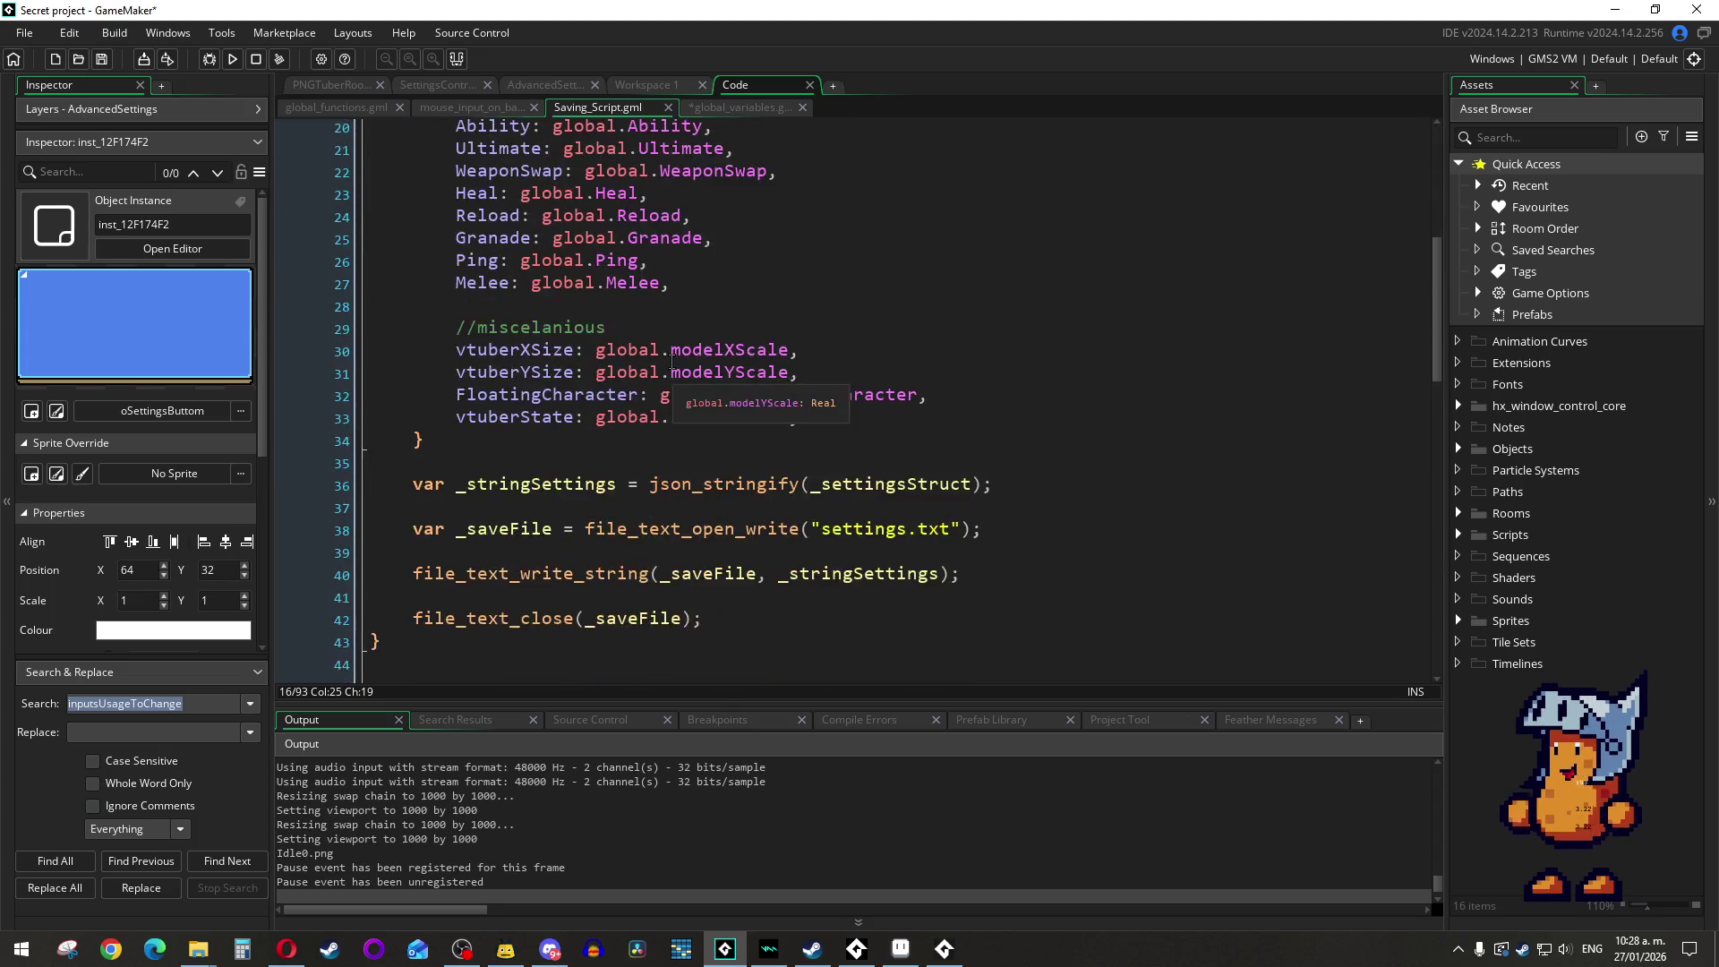
Step: Jump to the global inputUsageActivation definition, select its name, and return to the oInputUsageToggle events
middle_click(667, 328)
left_click(629, 319)
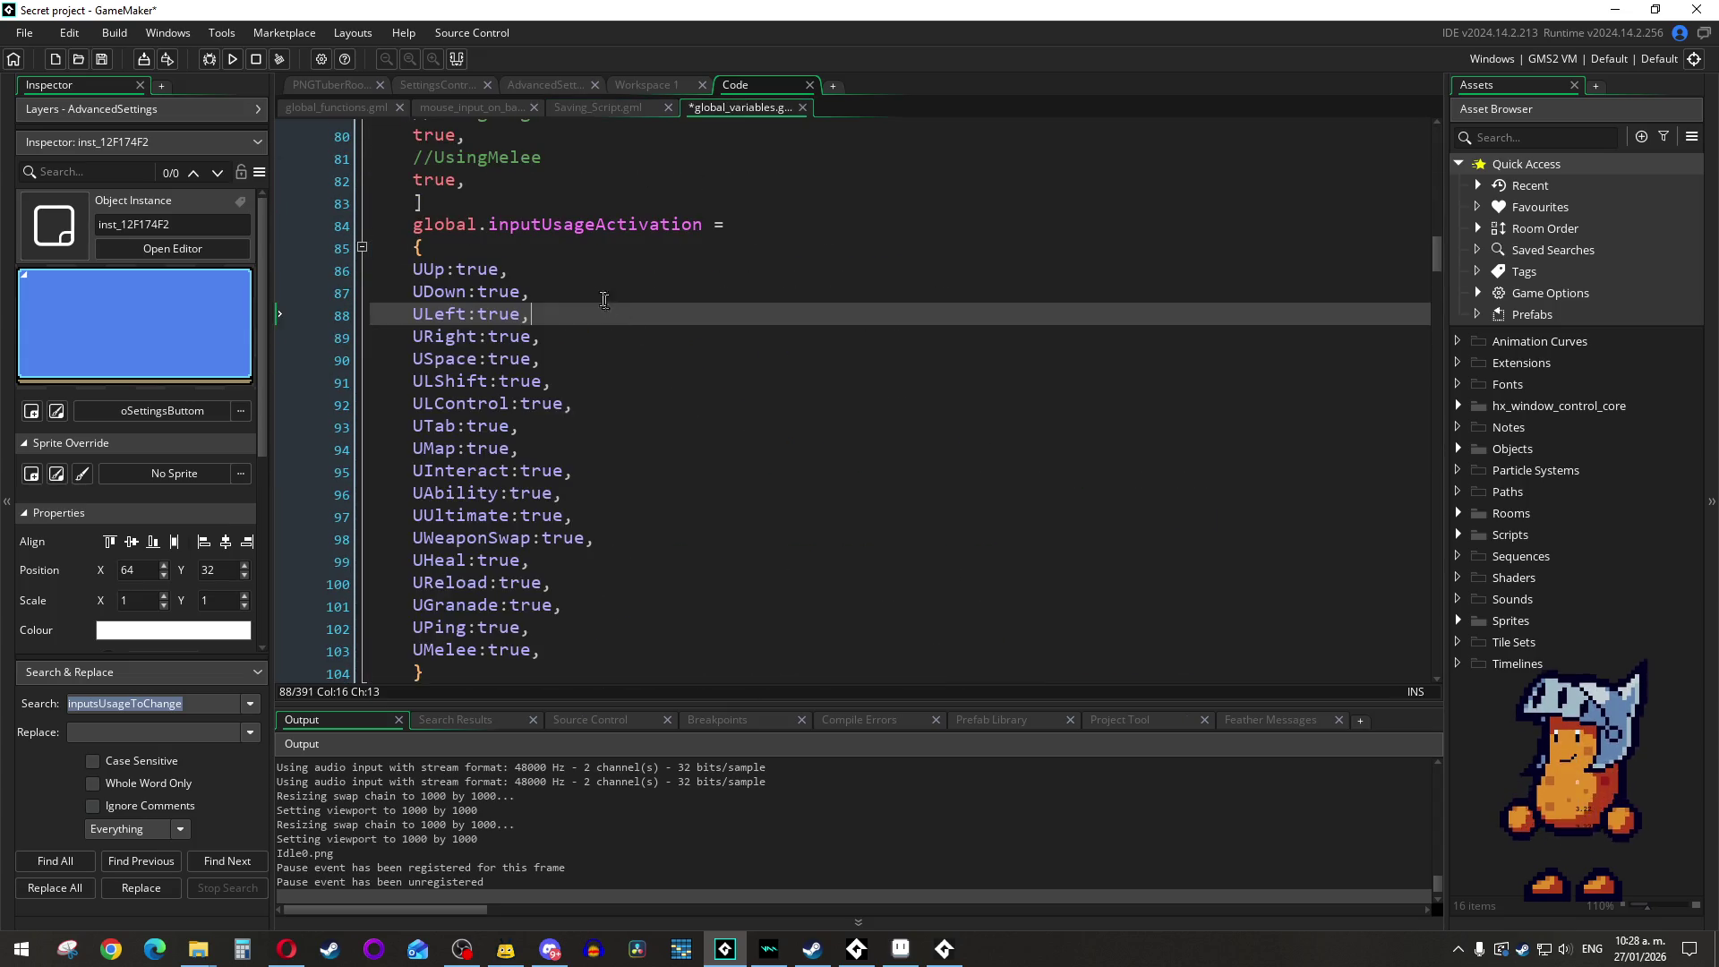
scroll(618, 296, "up", 1)
double_click(581, 260)
key("ctrl+c")
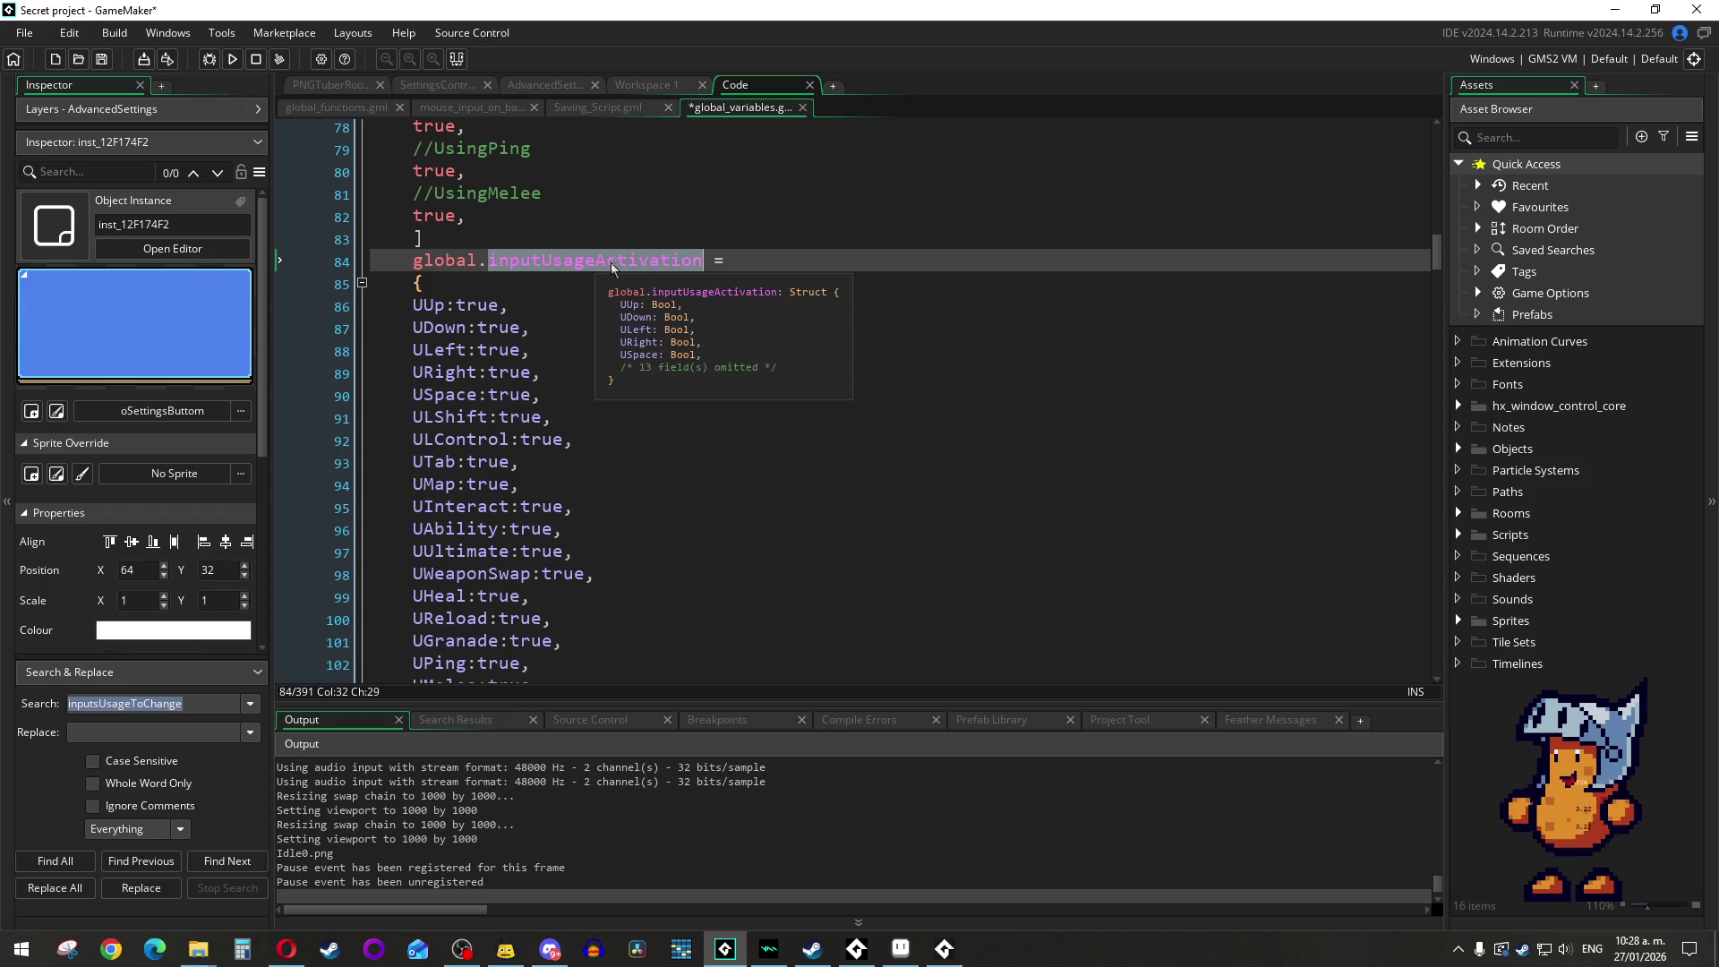
left_click(663, 86)
scroll(648, 367, "up", 3)
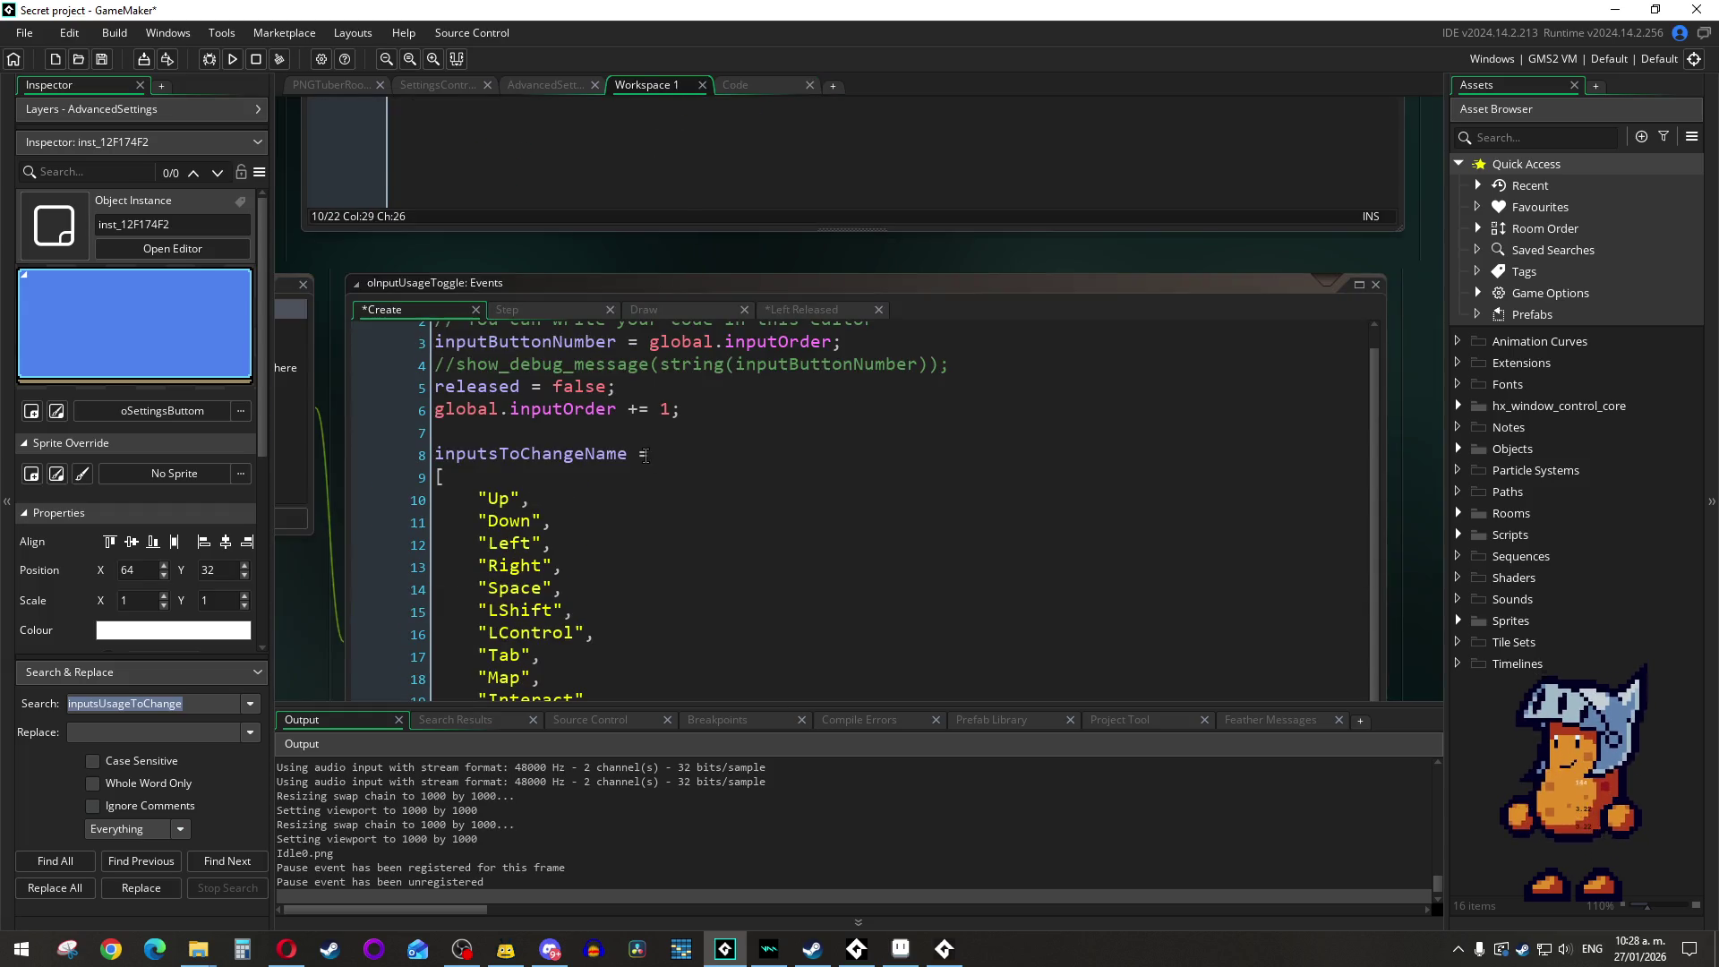
scroll(639, 385, "down", 3)
scroll(639, 384, "up", 2)
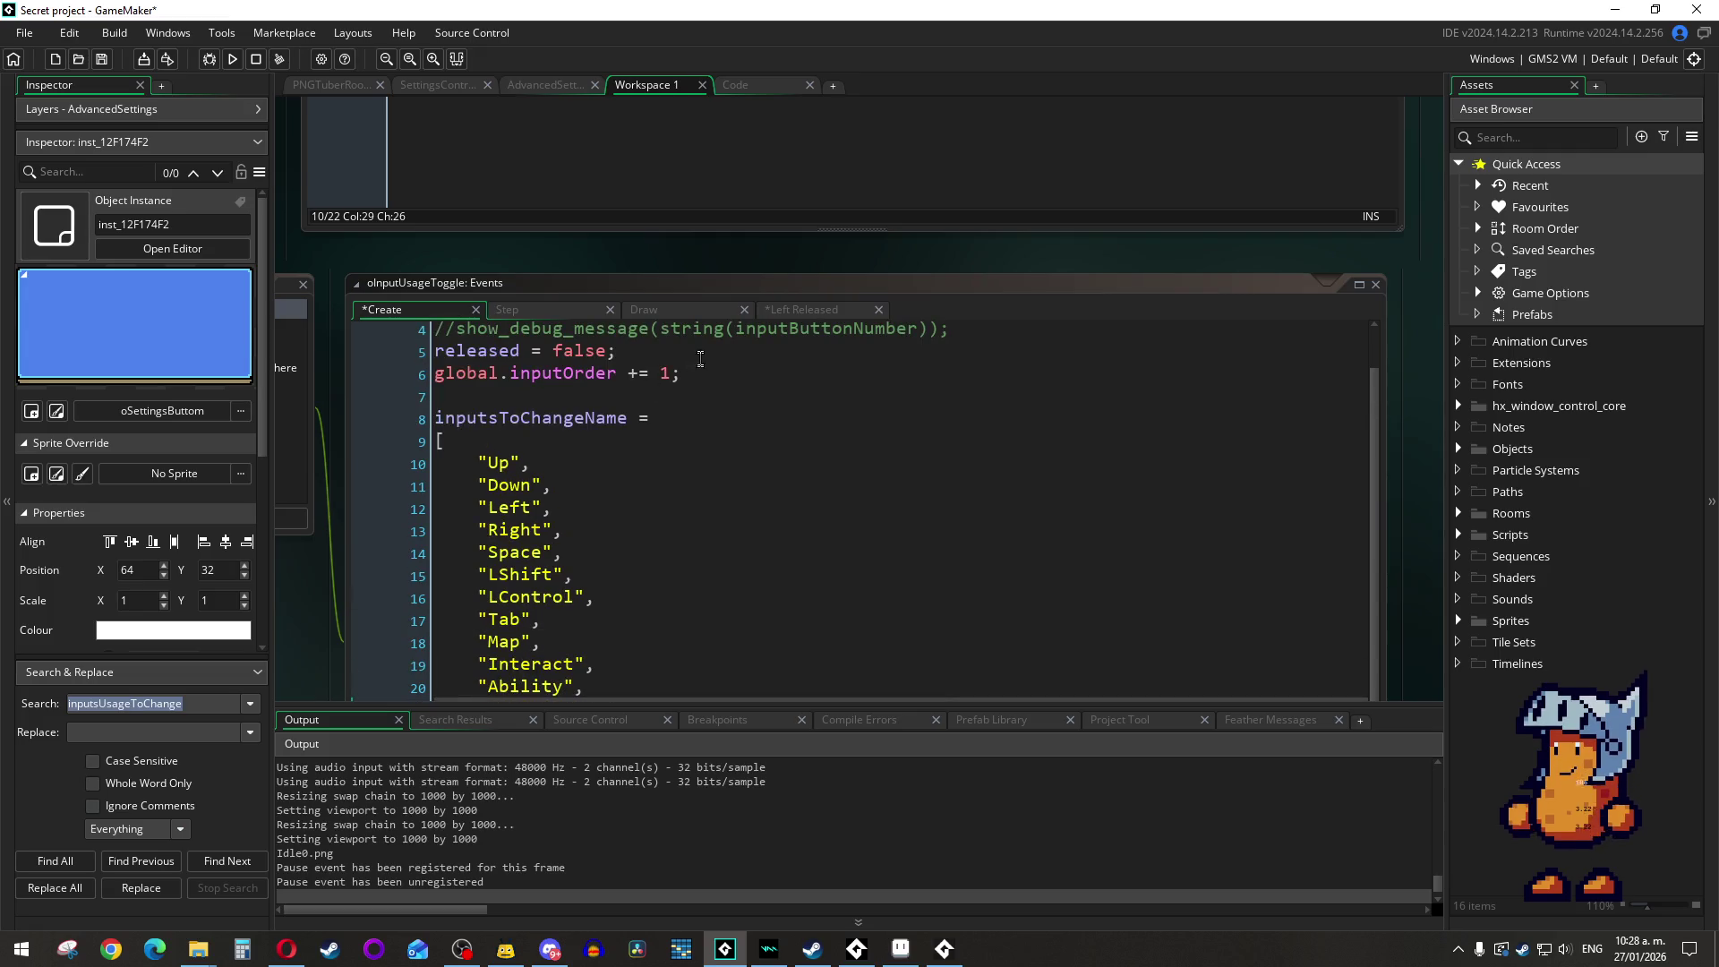
Step: In Left Released, replace inputsUsageToChange on line 5 with the pasted inputUsageActivation
left_click(797, 310)
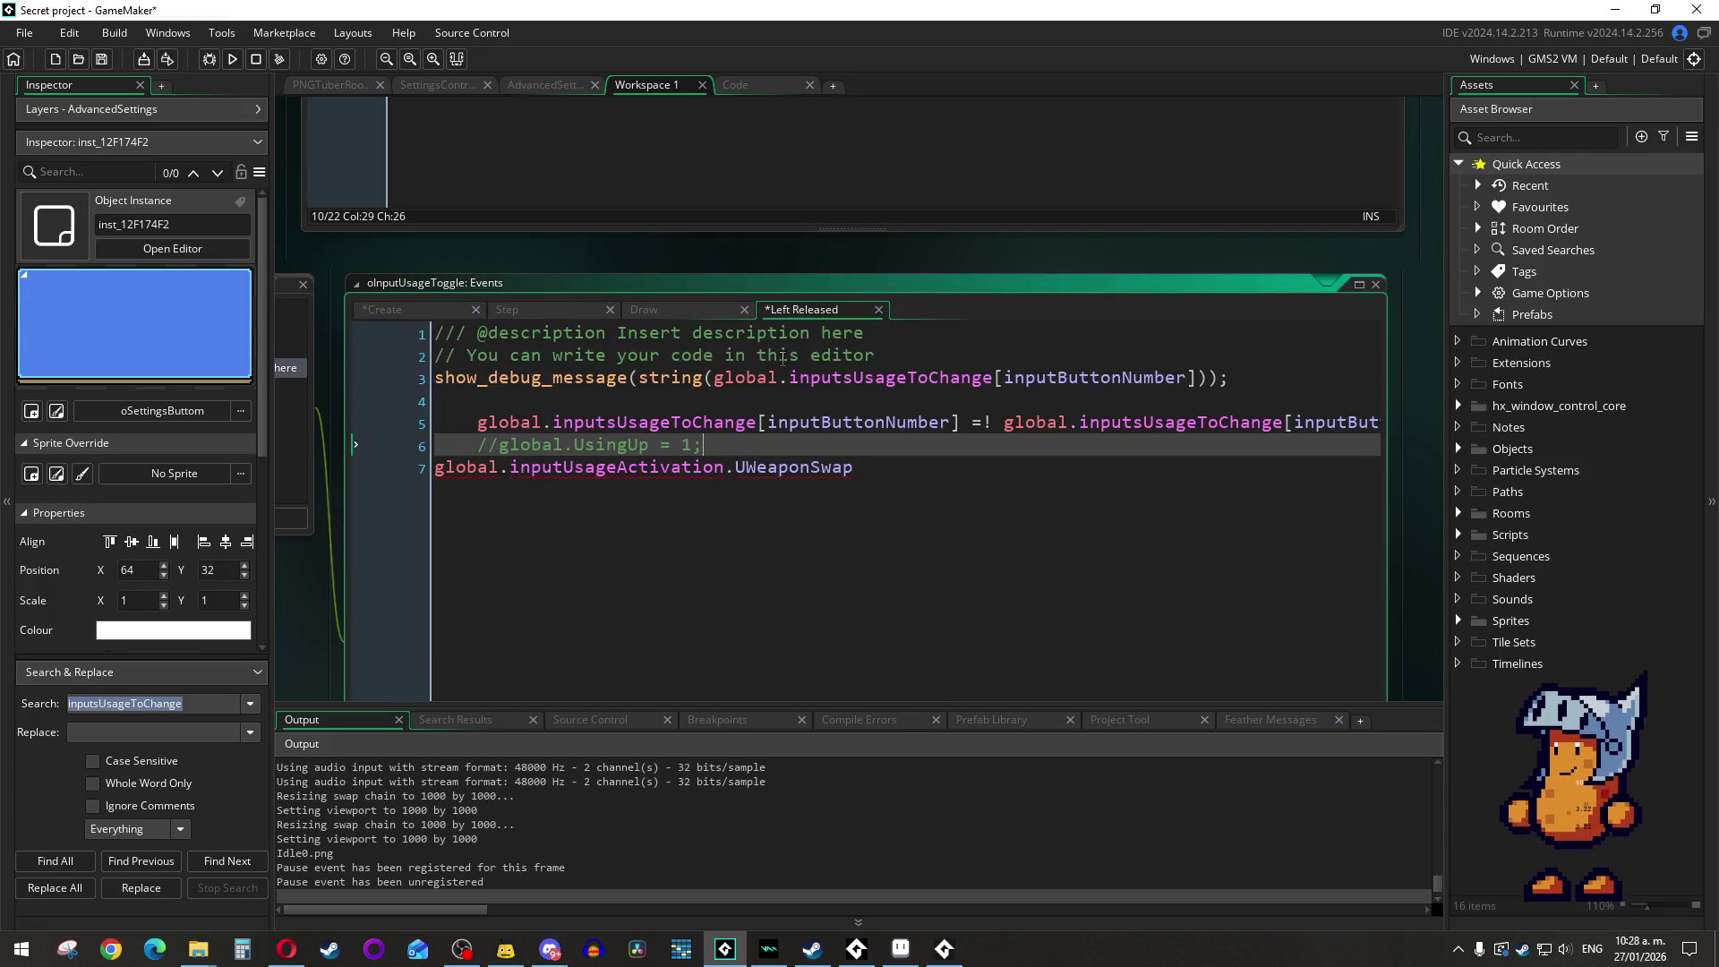
left_click(746, 466)
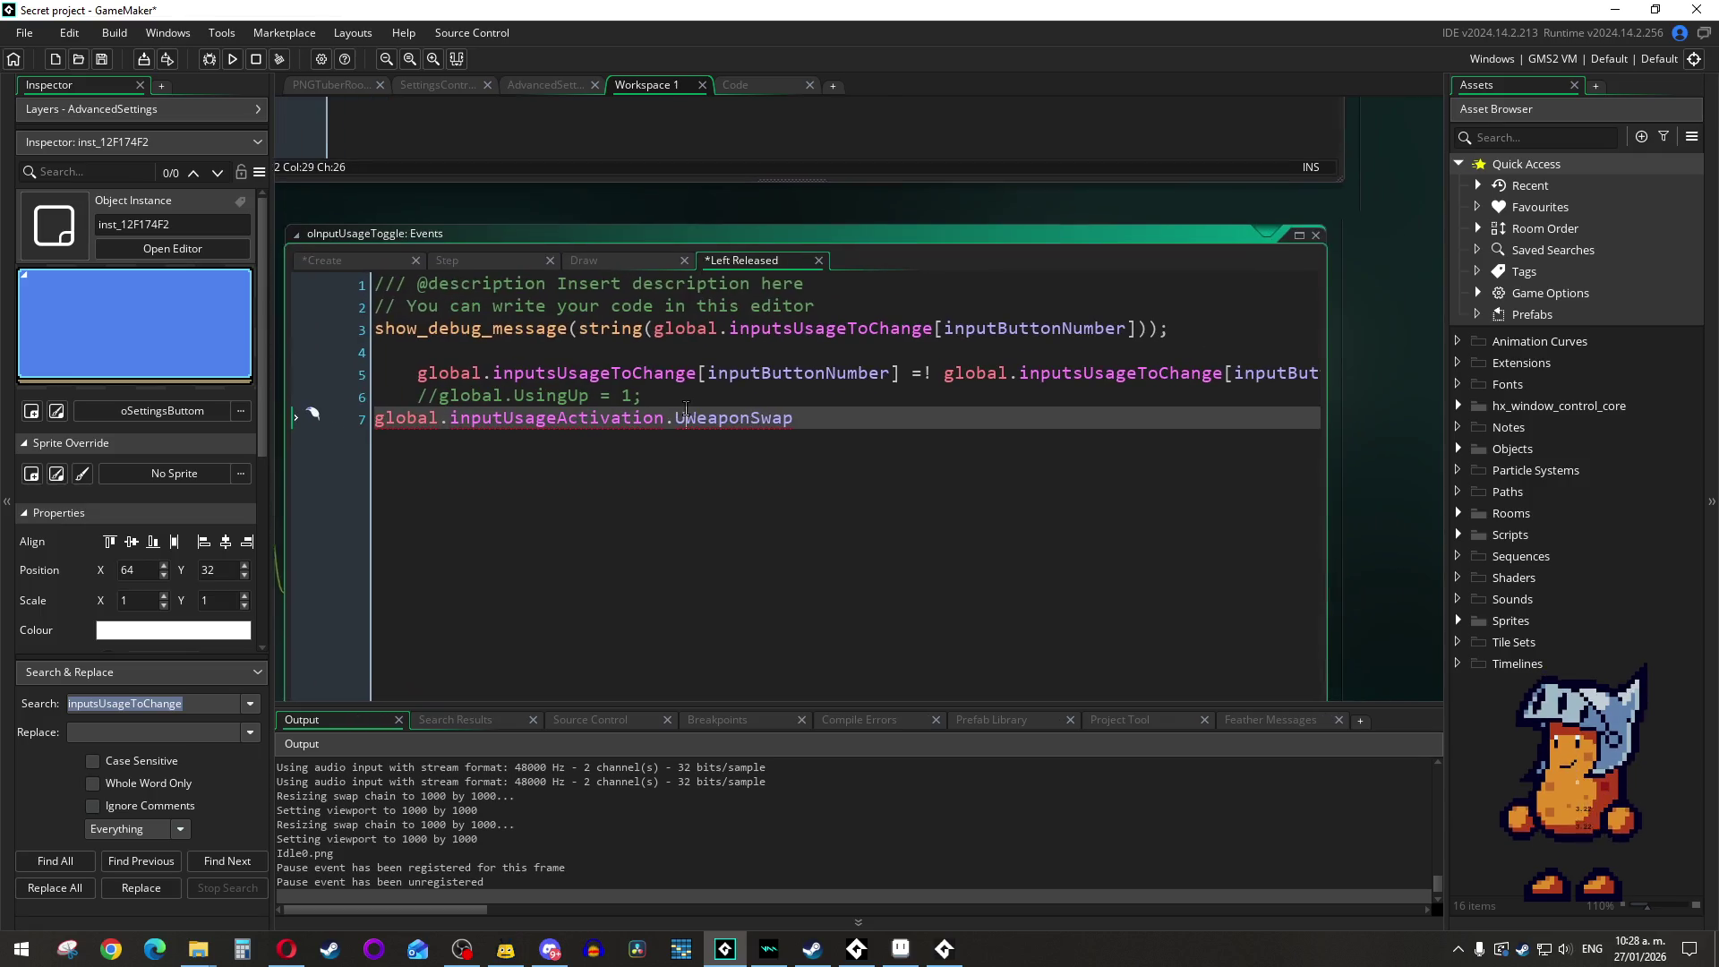
mouse_move(1318, 391)
left_mouse_down()
mouse_move(1443, 390)
mouse_move(1429, 389)
left_mouse_up()
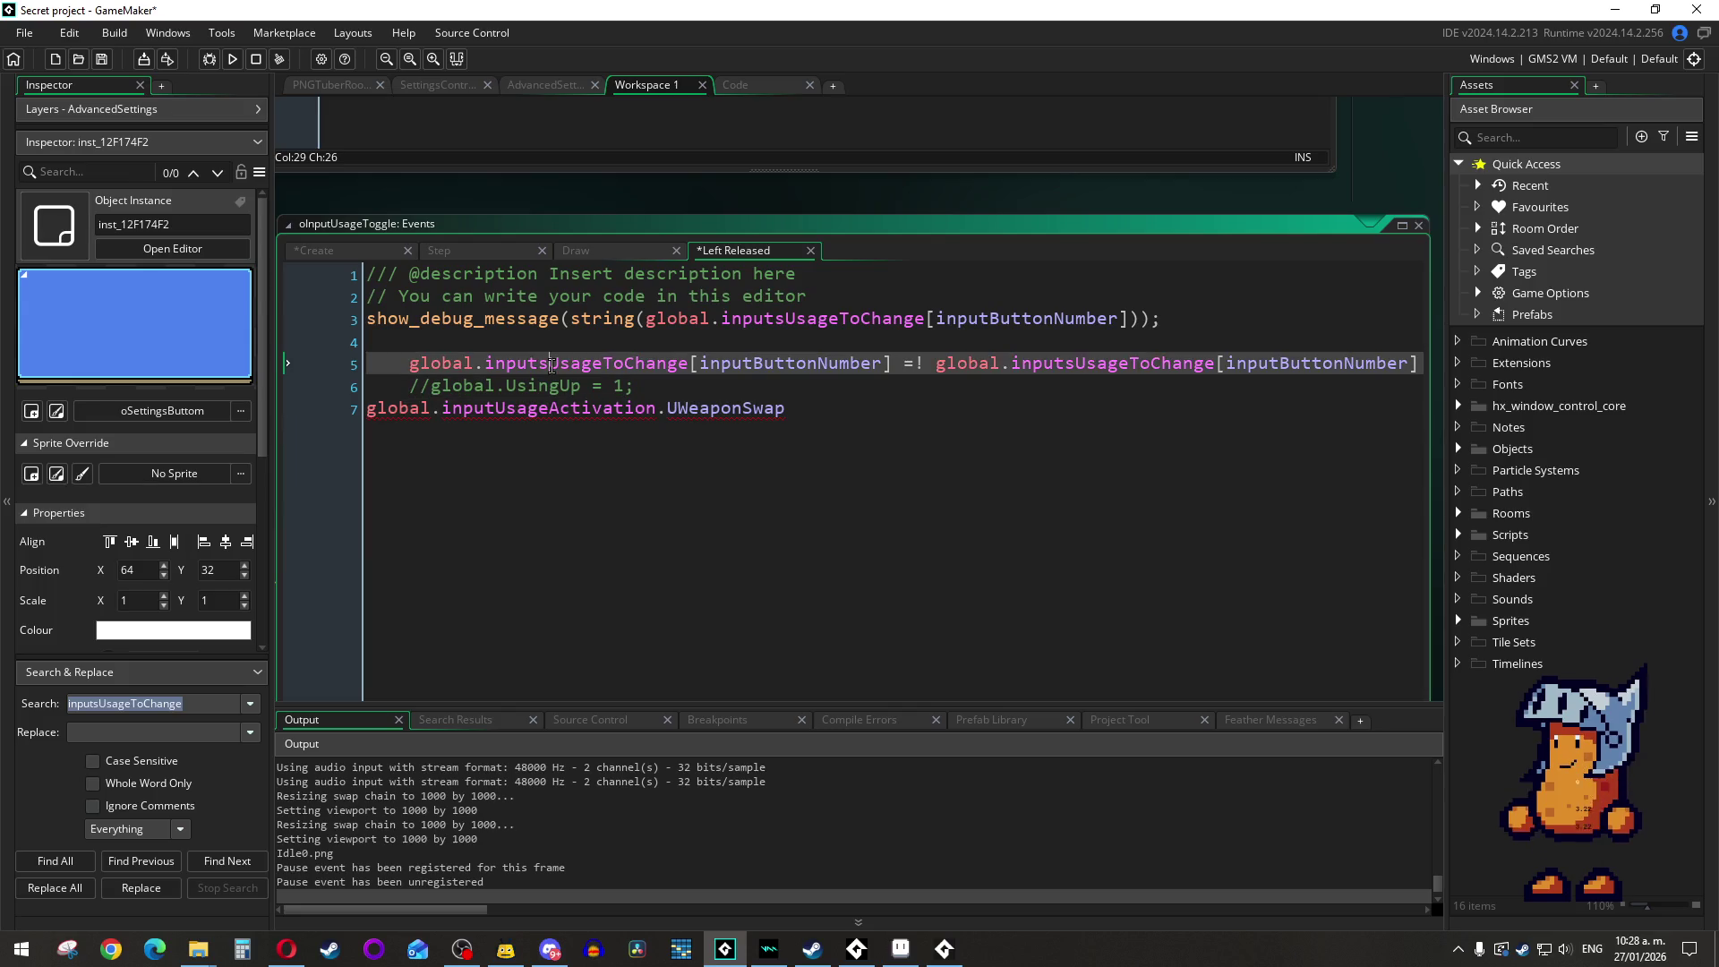
double_click(586, 364)
key("ctrl+v")
left_click(781, 365)
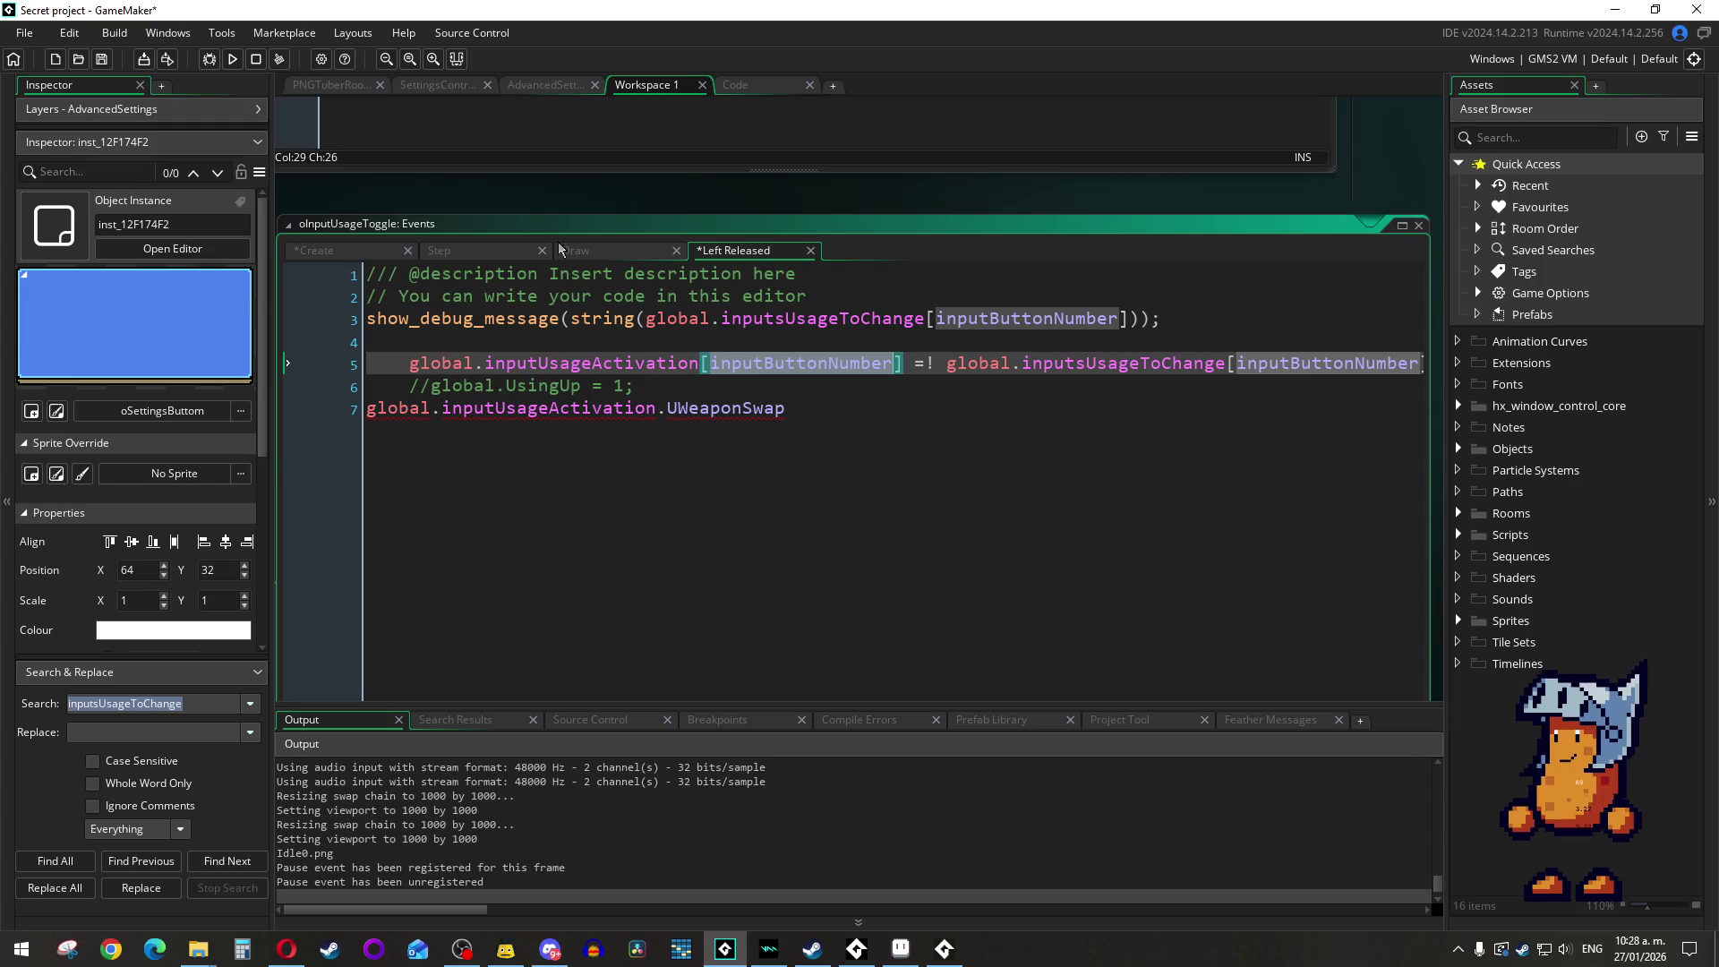
Step: Bring up the Create event code and scroll through the quoted inputUsageActivation array
left_click(385, 250)
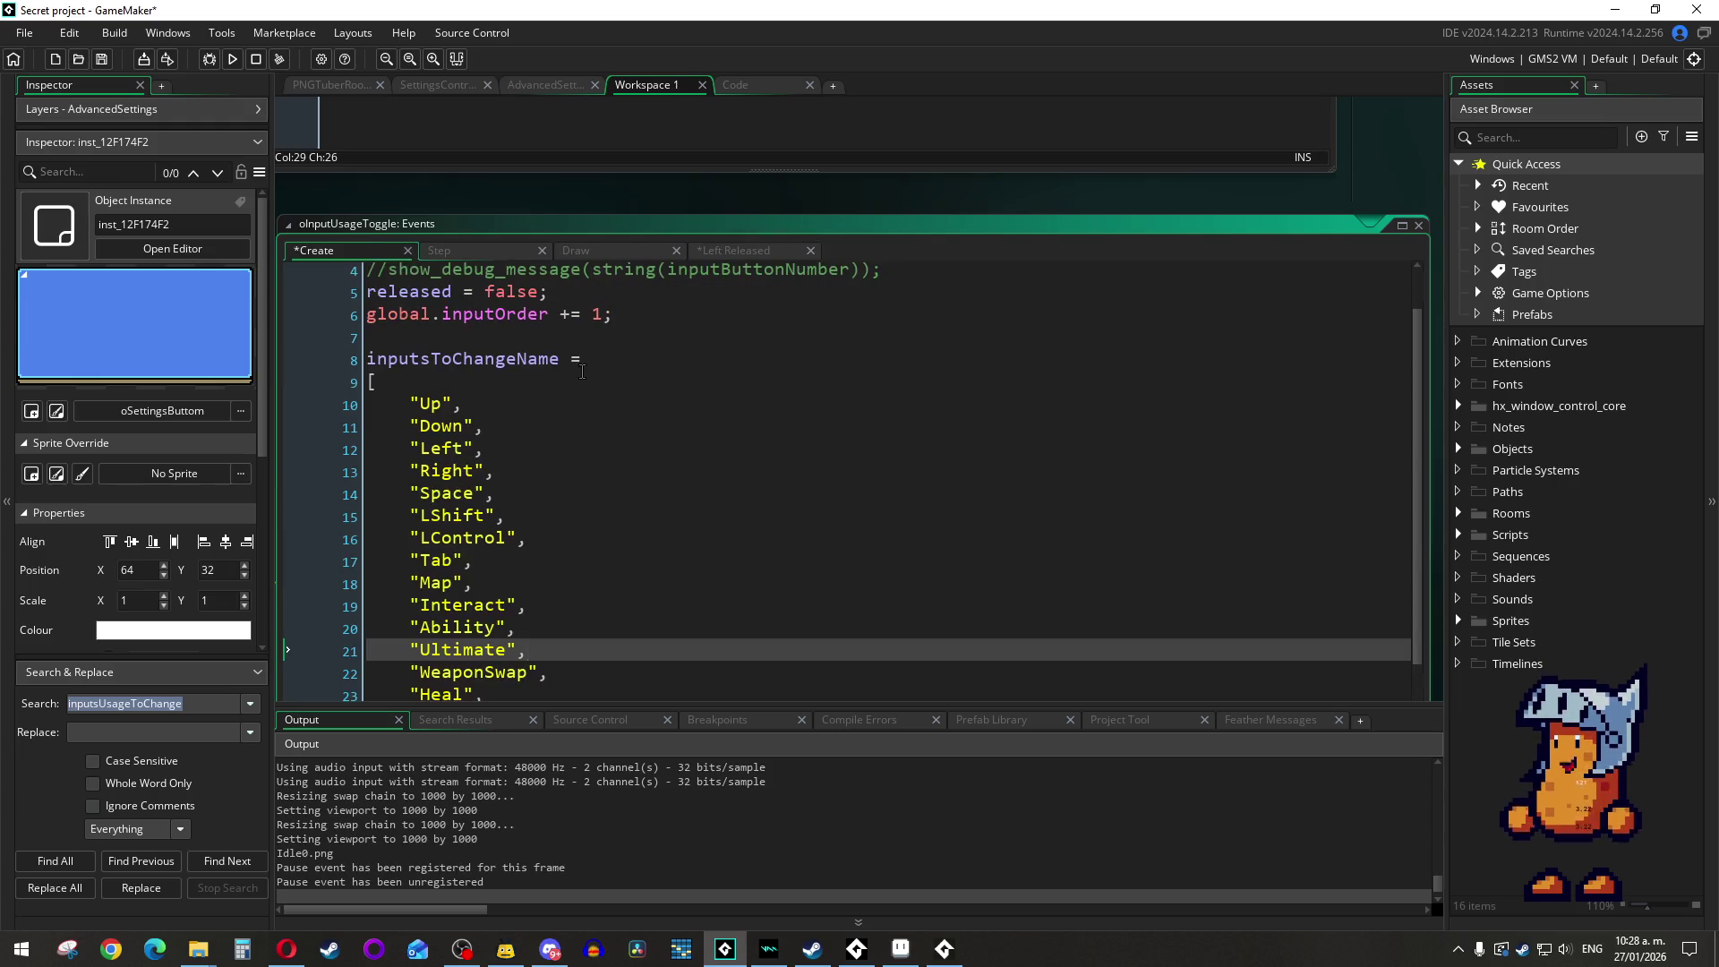
scroll(585, 375, "down", 5)
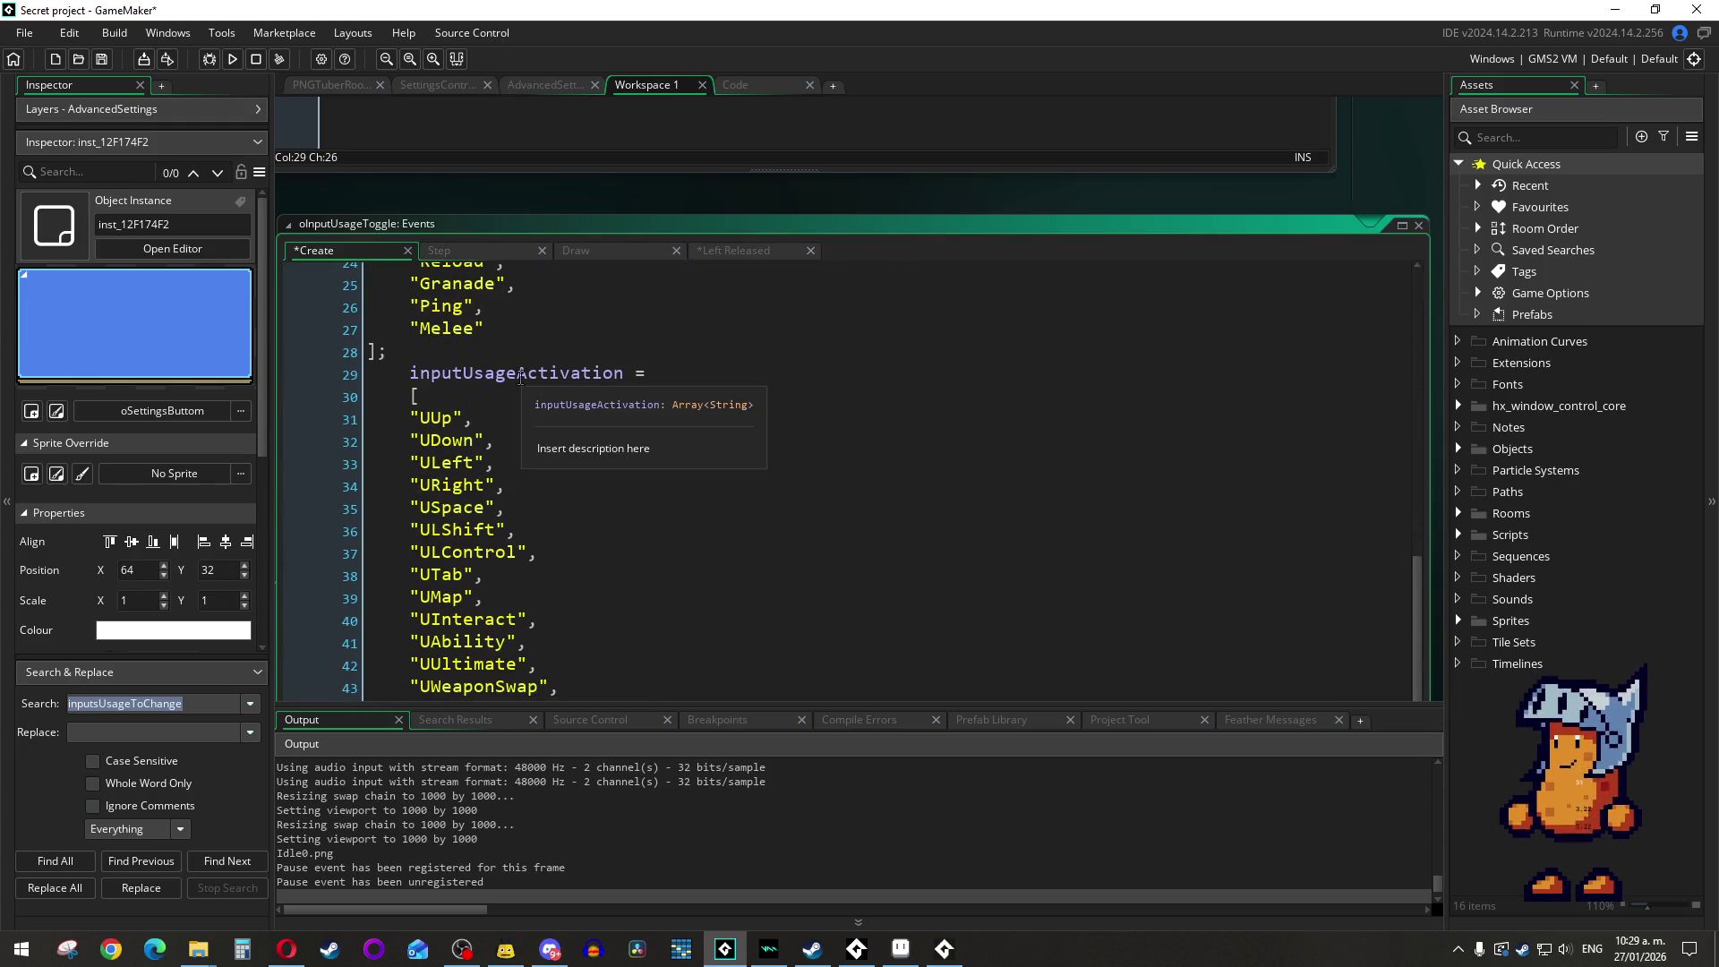
scroll(609, 379, "up", 5)
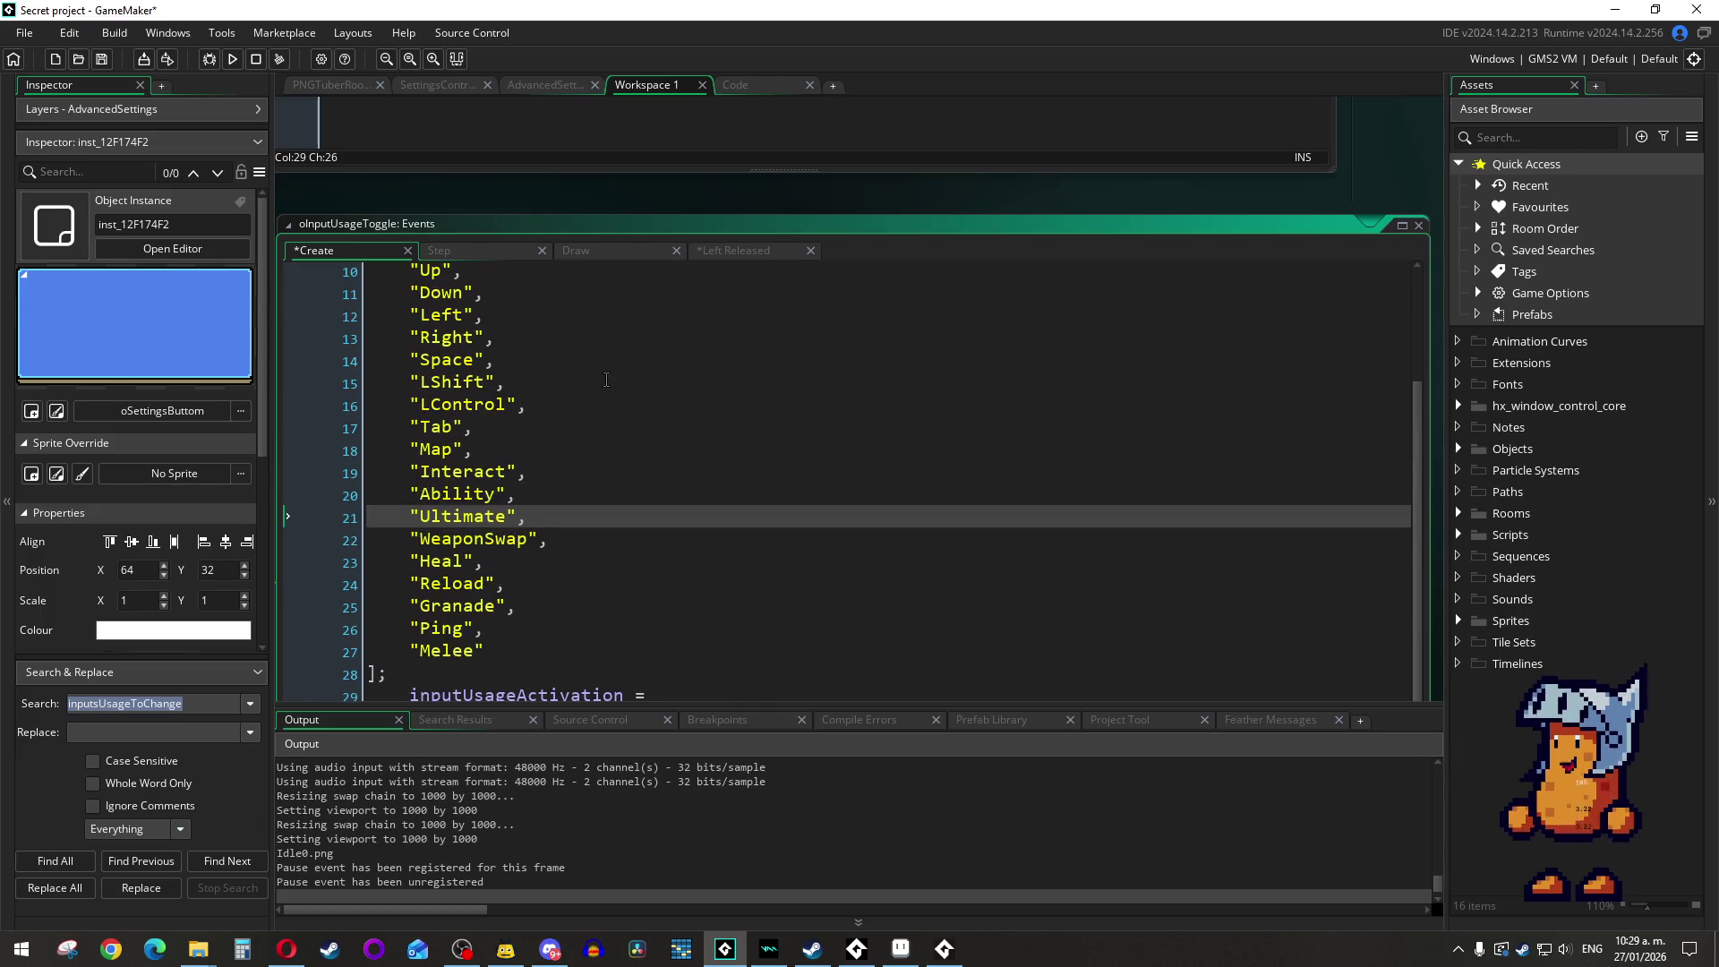
scroll(606, 379, "down", 5)
Step: Rename the Create declaration on line 29 to inputNameActivation and select the new name
left_click(515, 374)
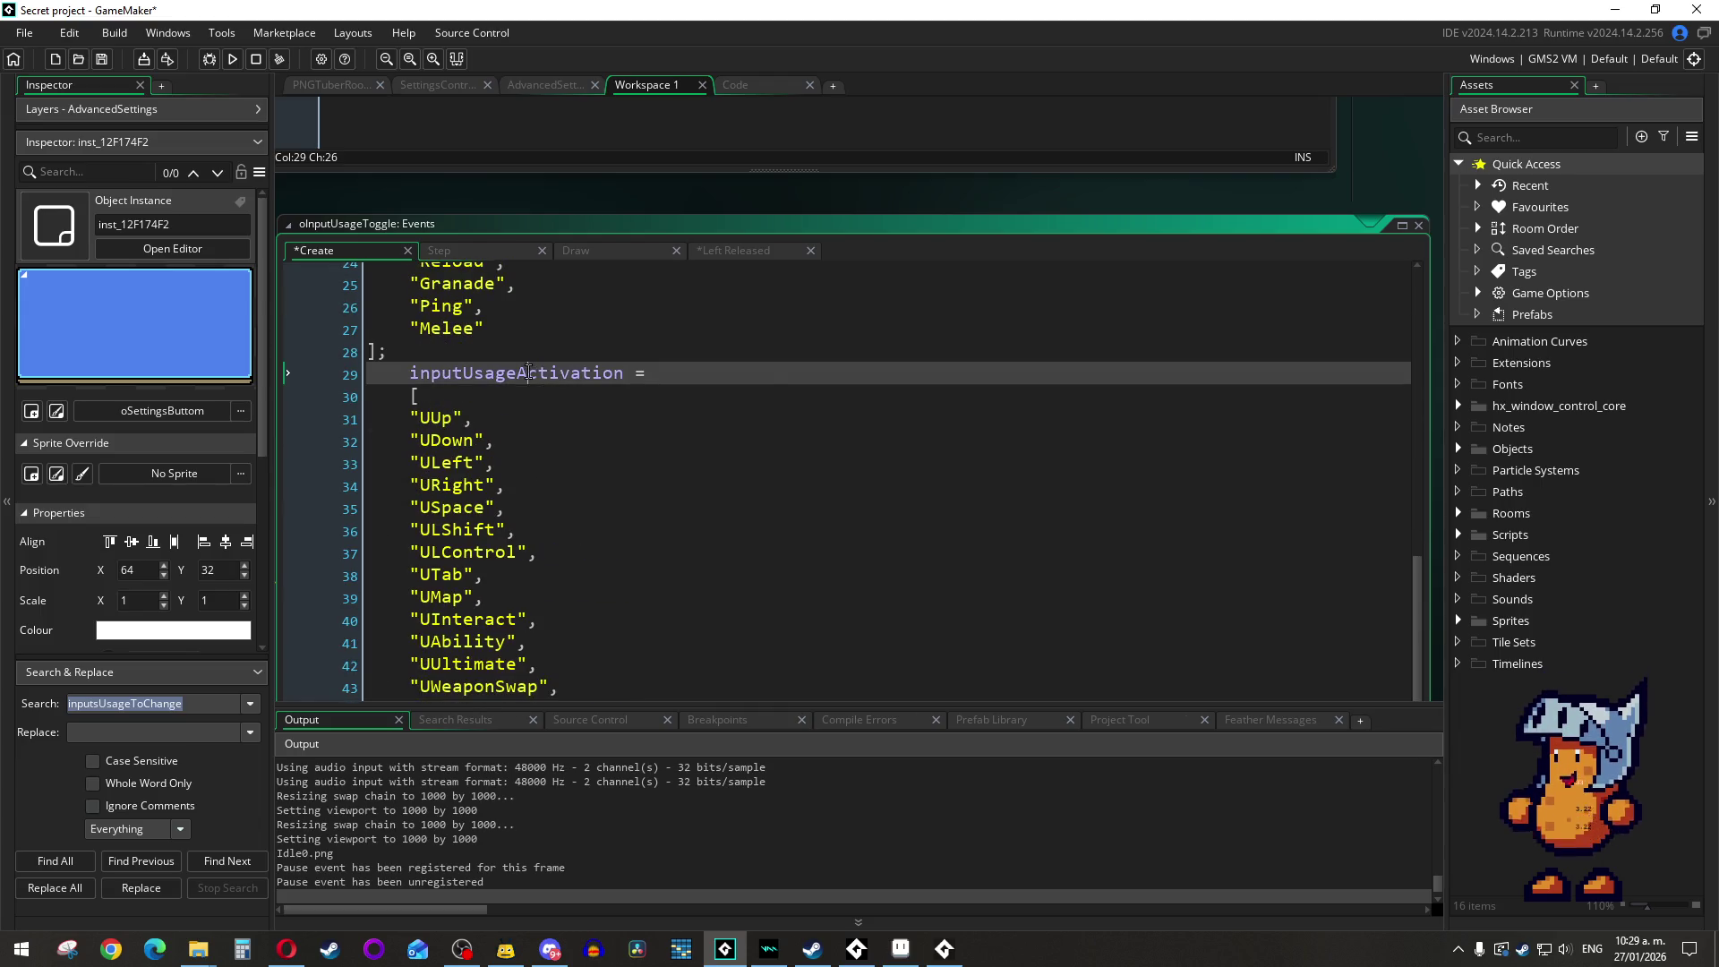
left_click_drag(517, 374, 462, 374)
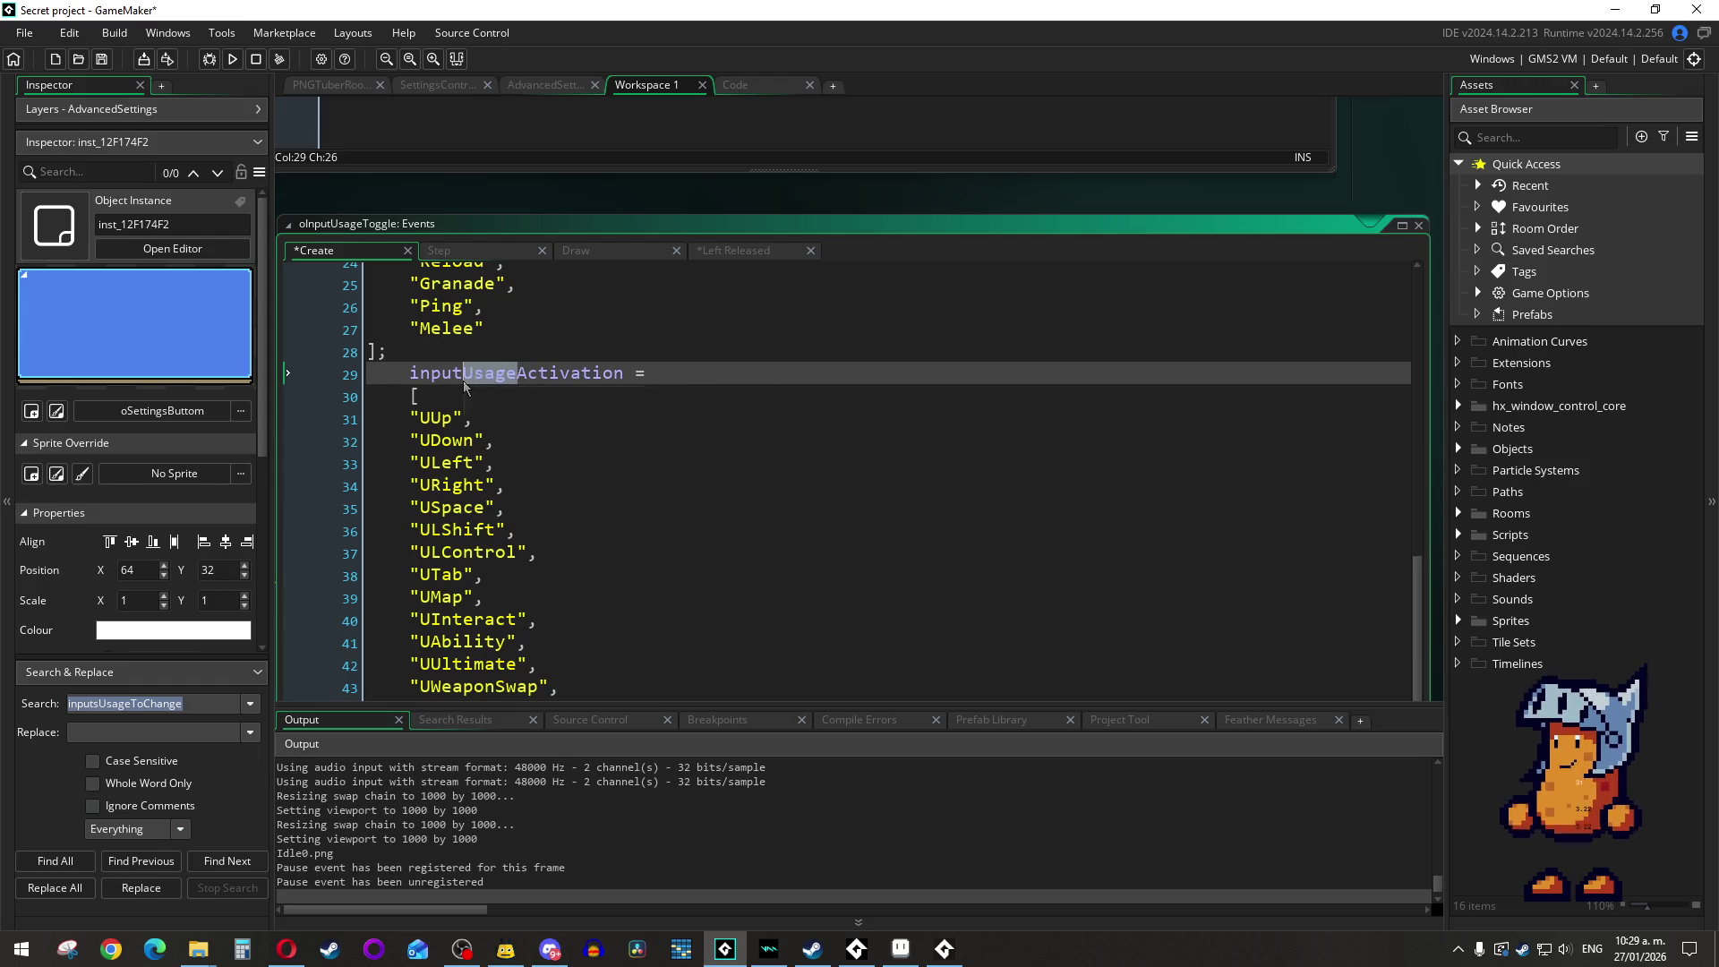
type("Name")
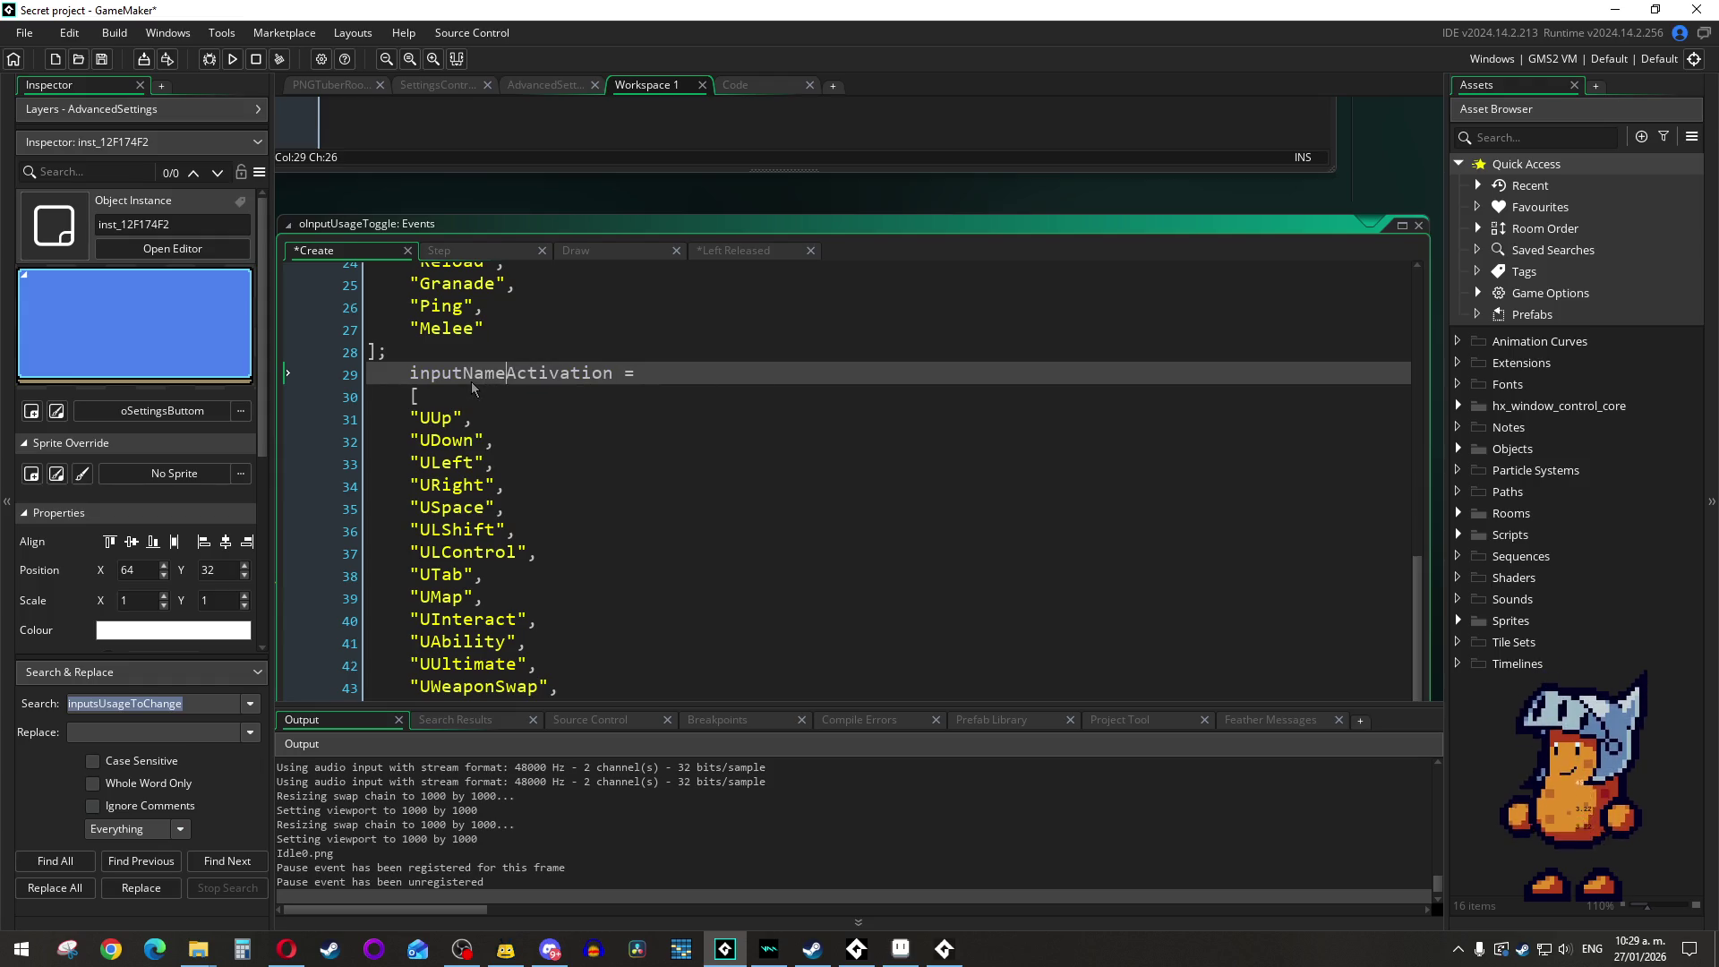
double_click(491, 373)
key("ctrl+c")
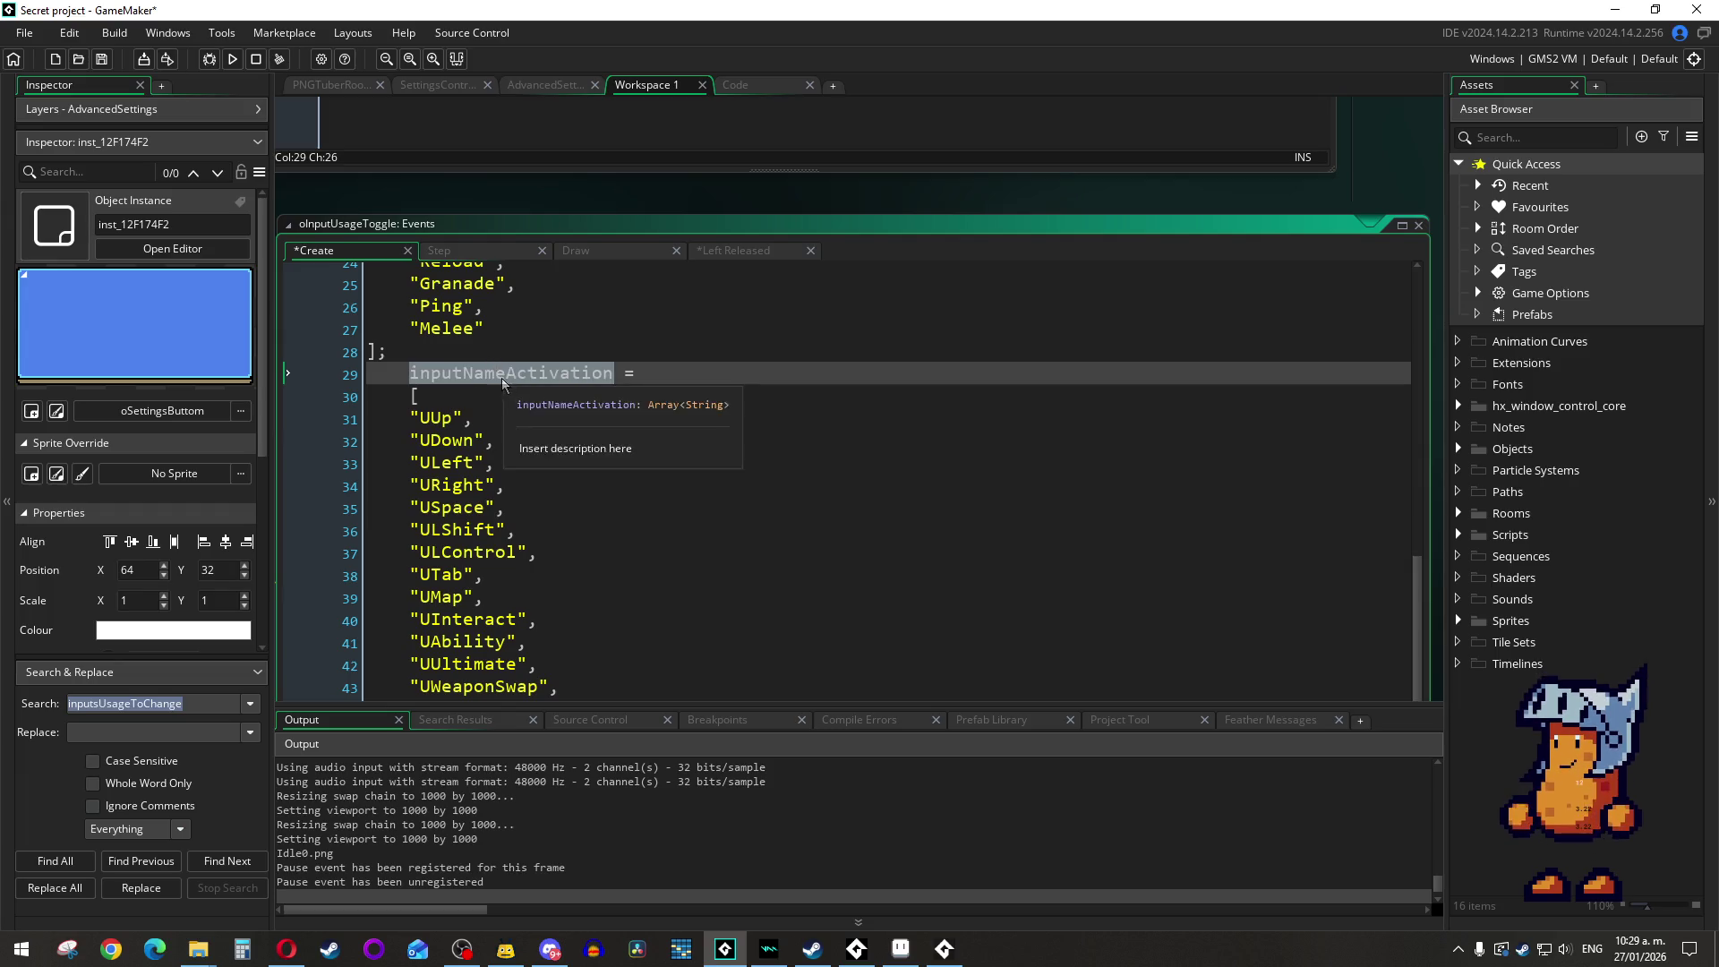
Step: On Left Released line 5, paste inputNameActivation after global.inputUsageActivation
left_click(752, 255)
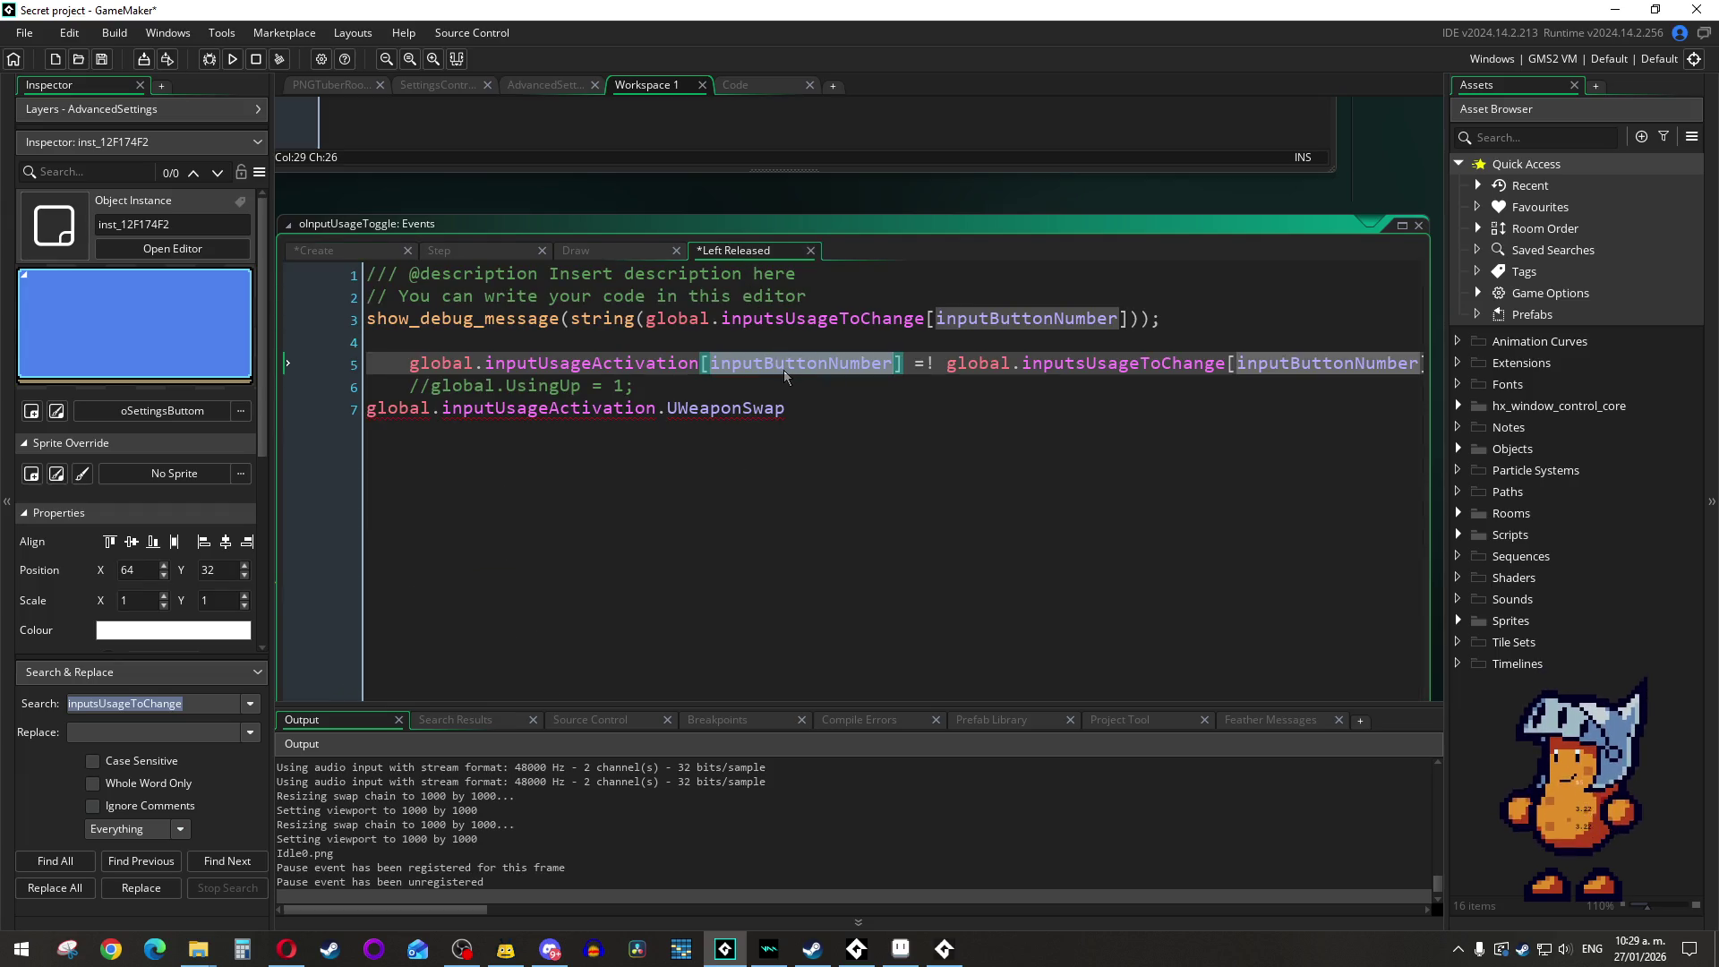
left_click(703, 366)
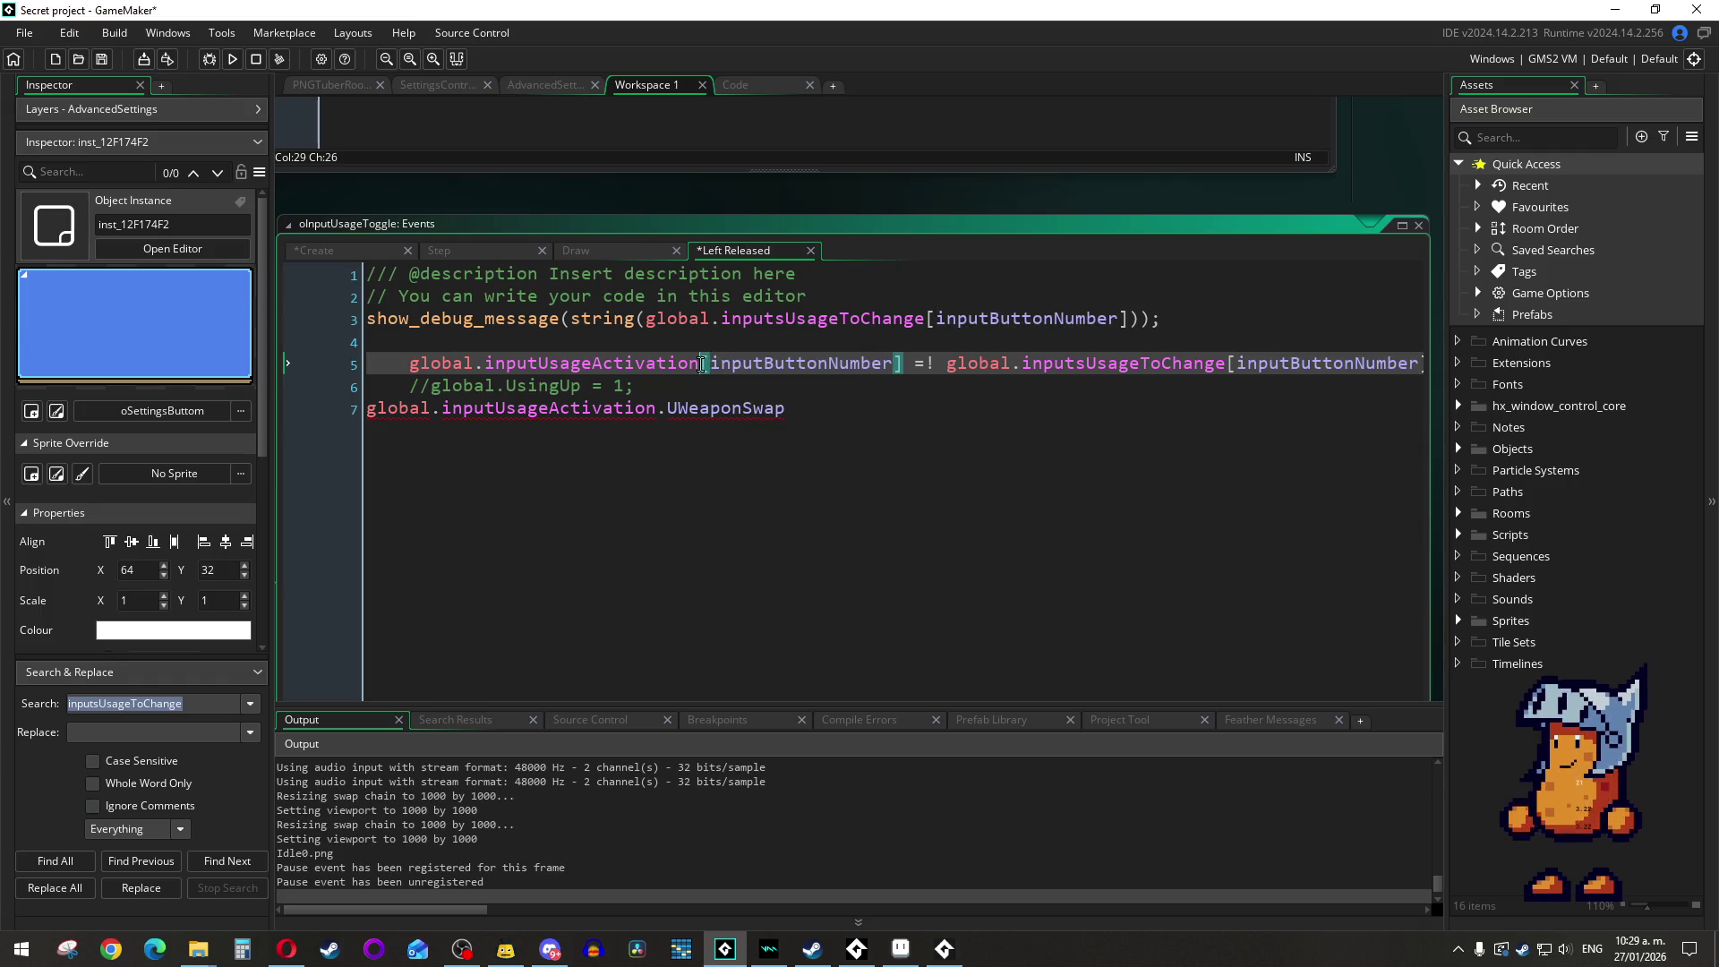
type("[")
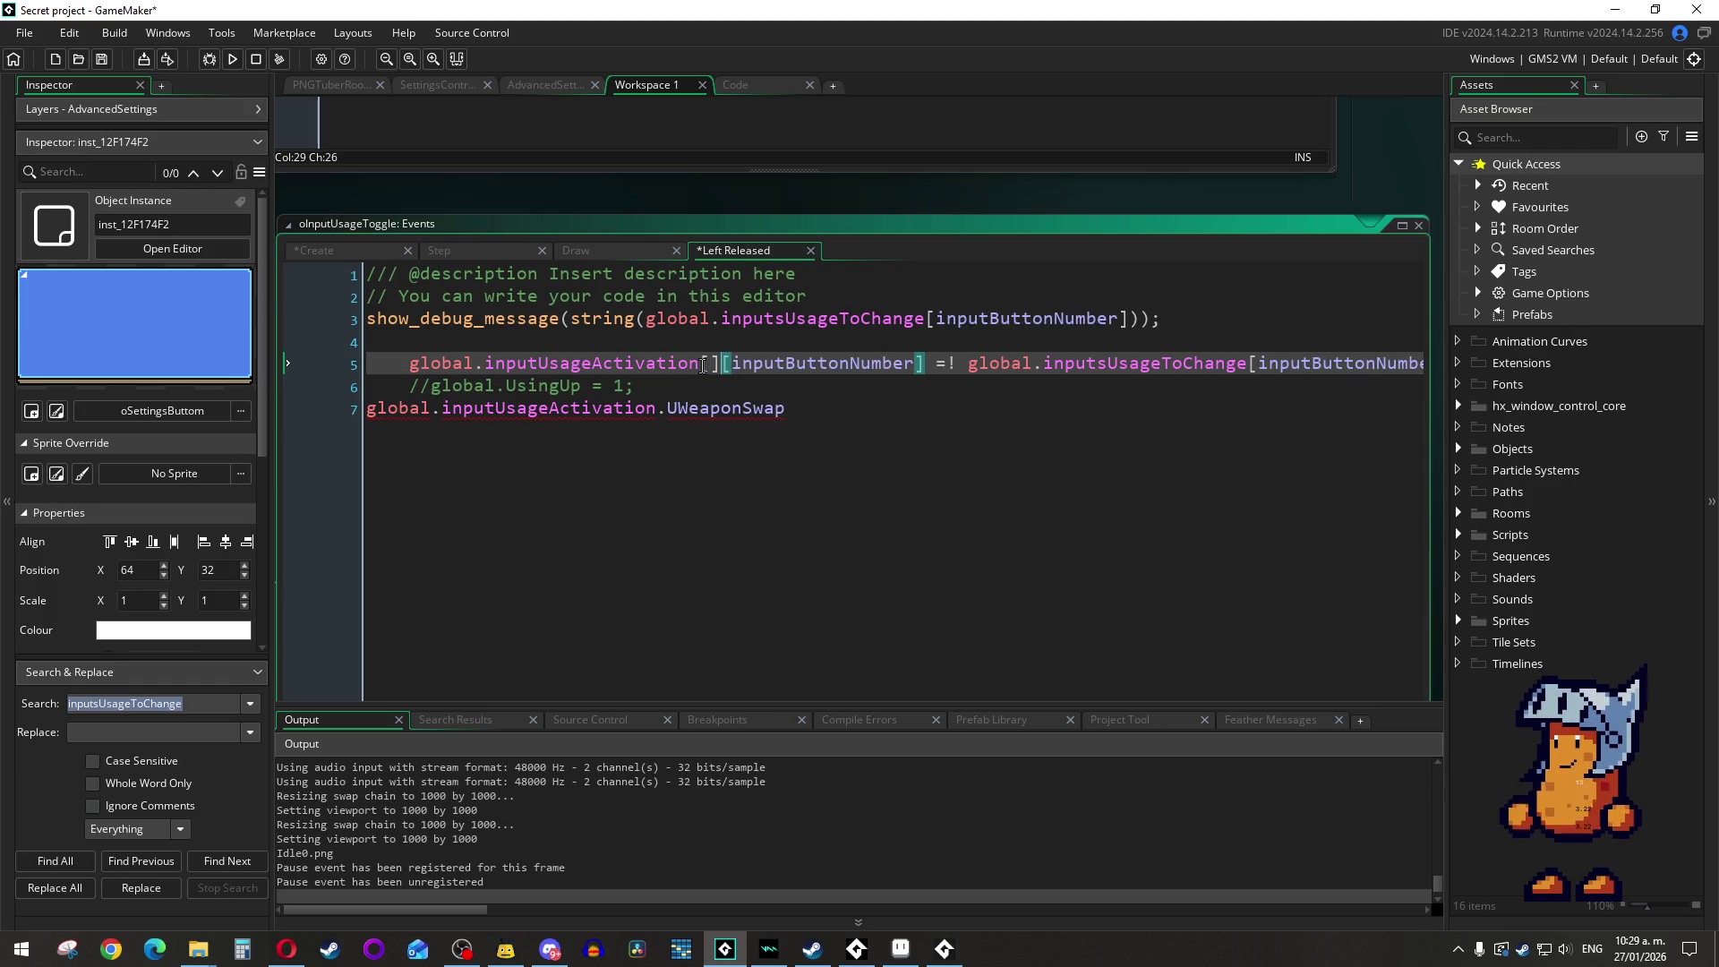
key("Right")
key("Delete")
key("ctrl+v")
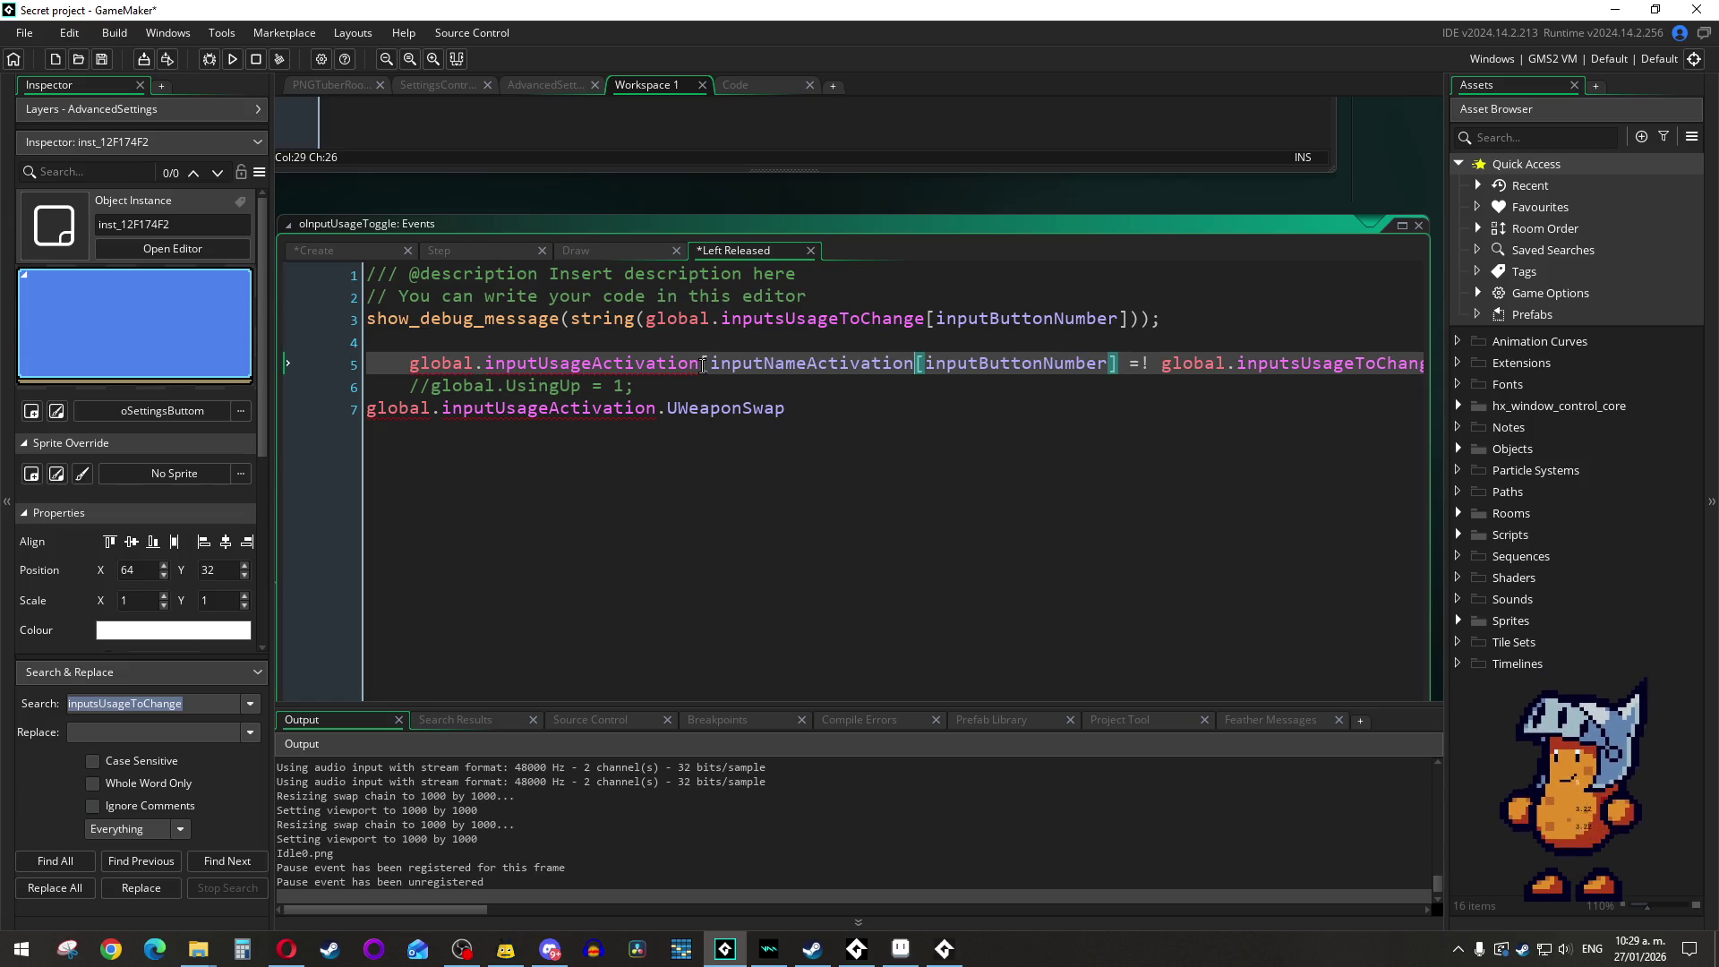
type("=")
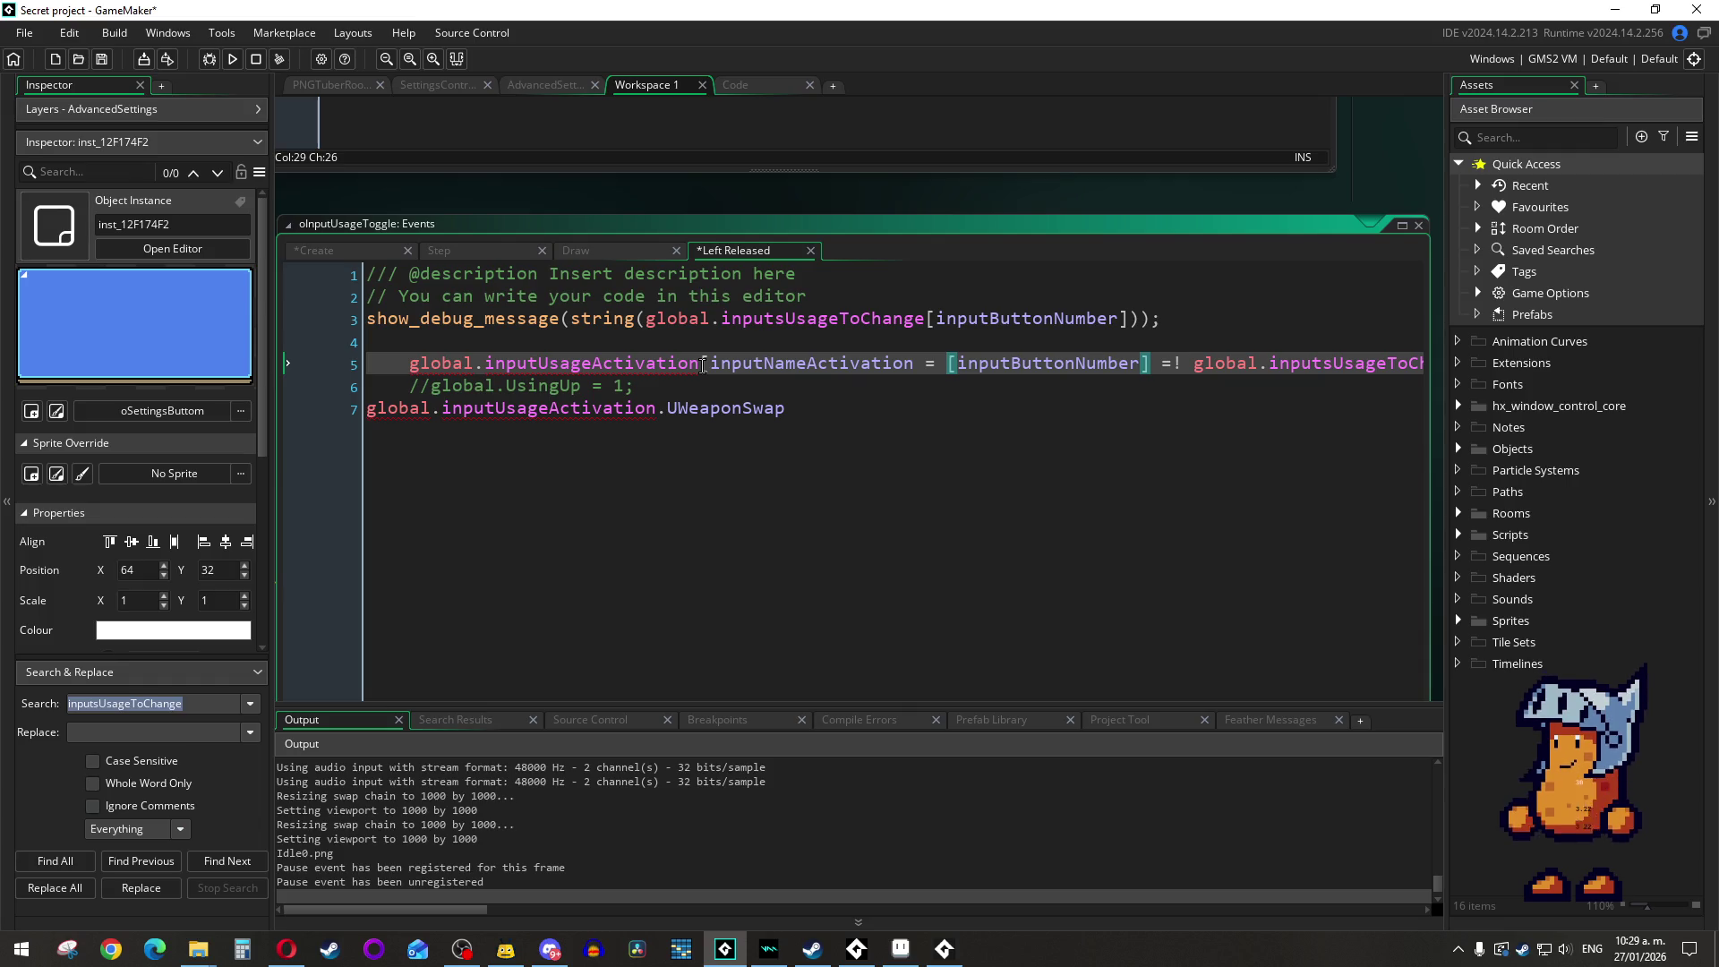
Step: Tidy brackets, dot and spacing so line 5 reads global.inputUsageActivation.inputNameActivation[inputButtonNumber]
key("BackSpace")
key("BackSpace")
key("BackSpace")
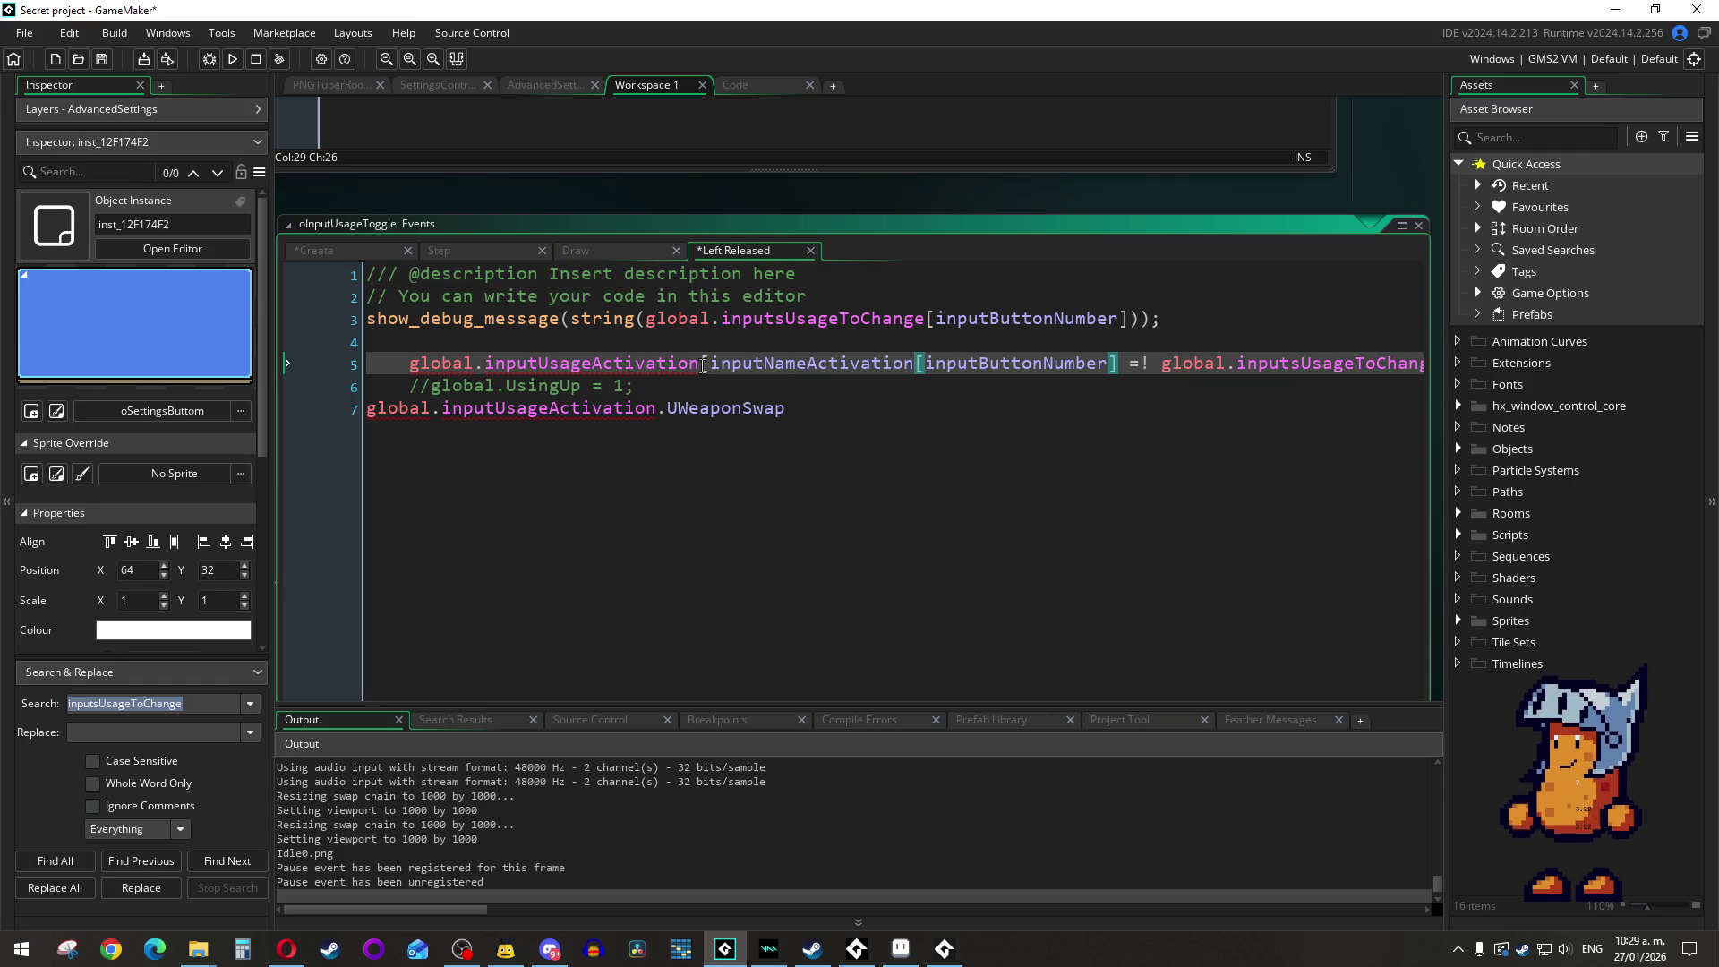
type("=")
key("Left")
key("Right")
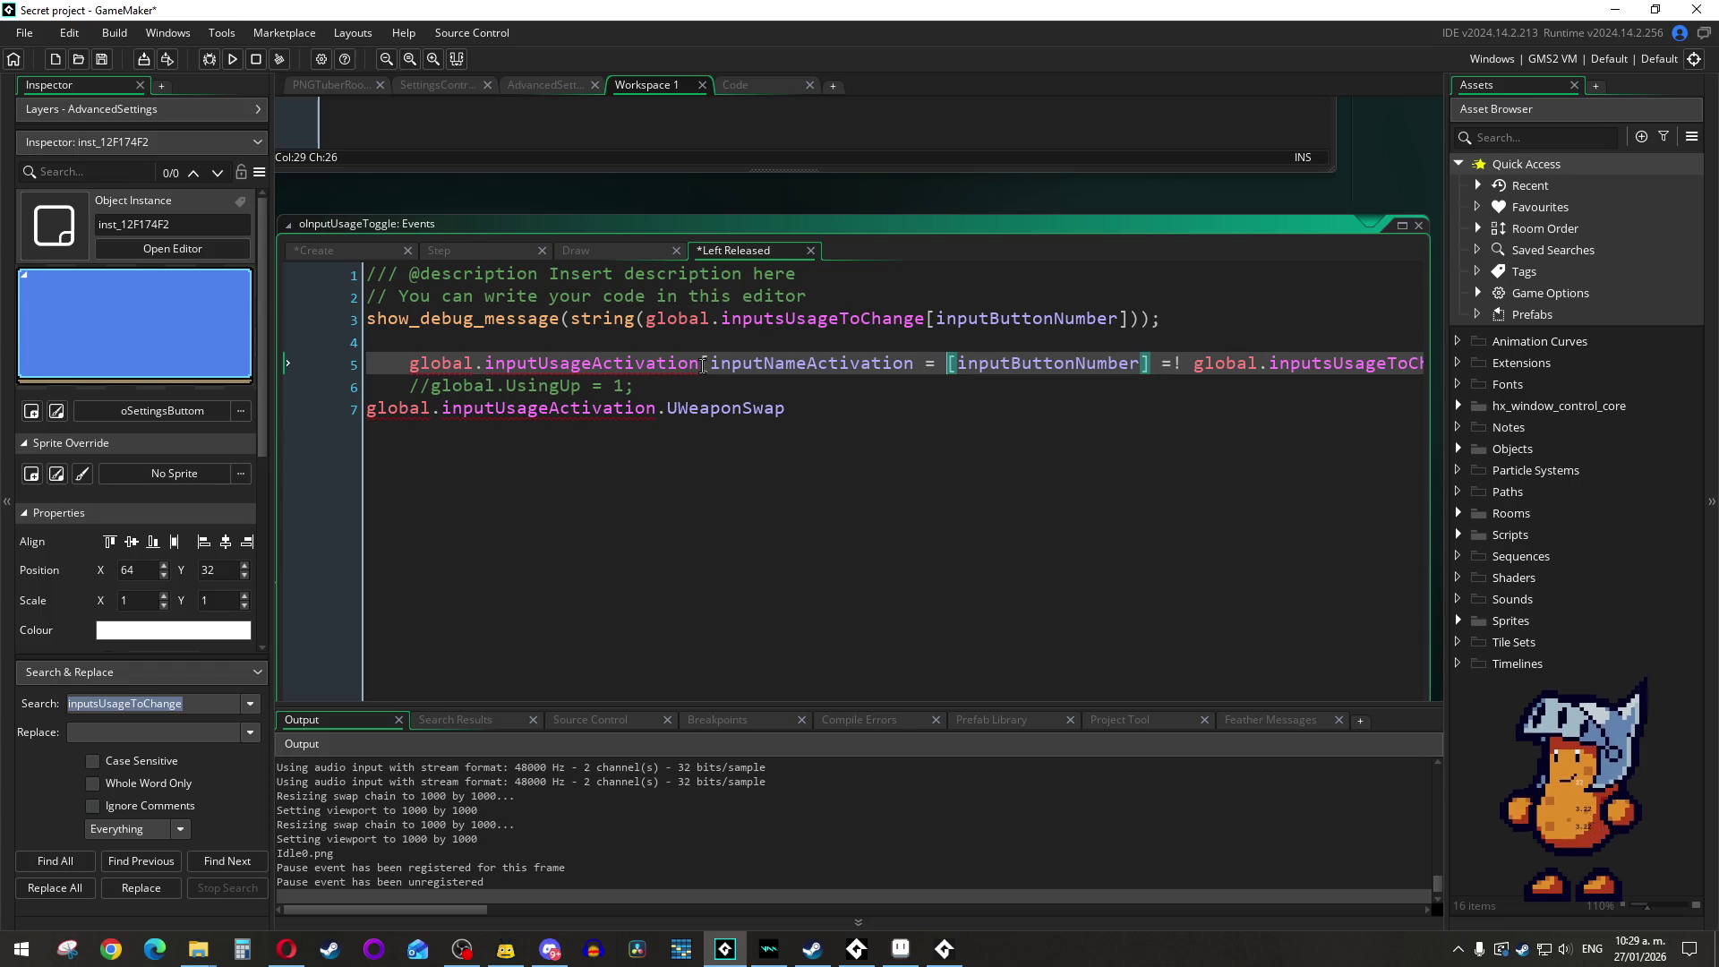
key("BackSpace")
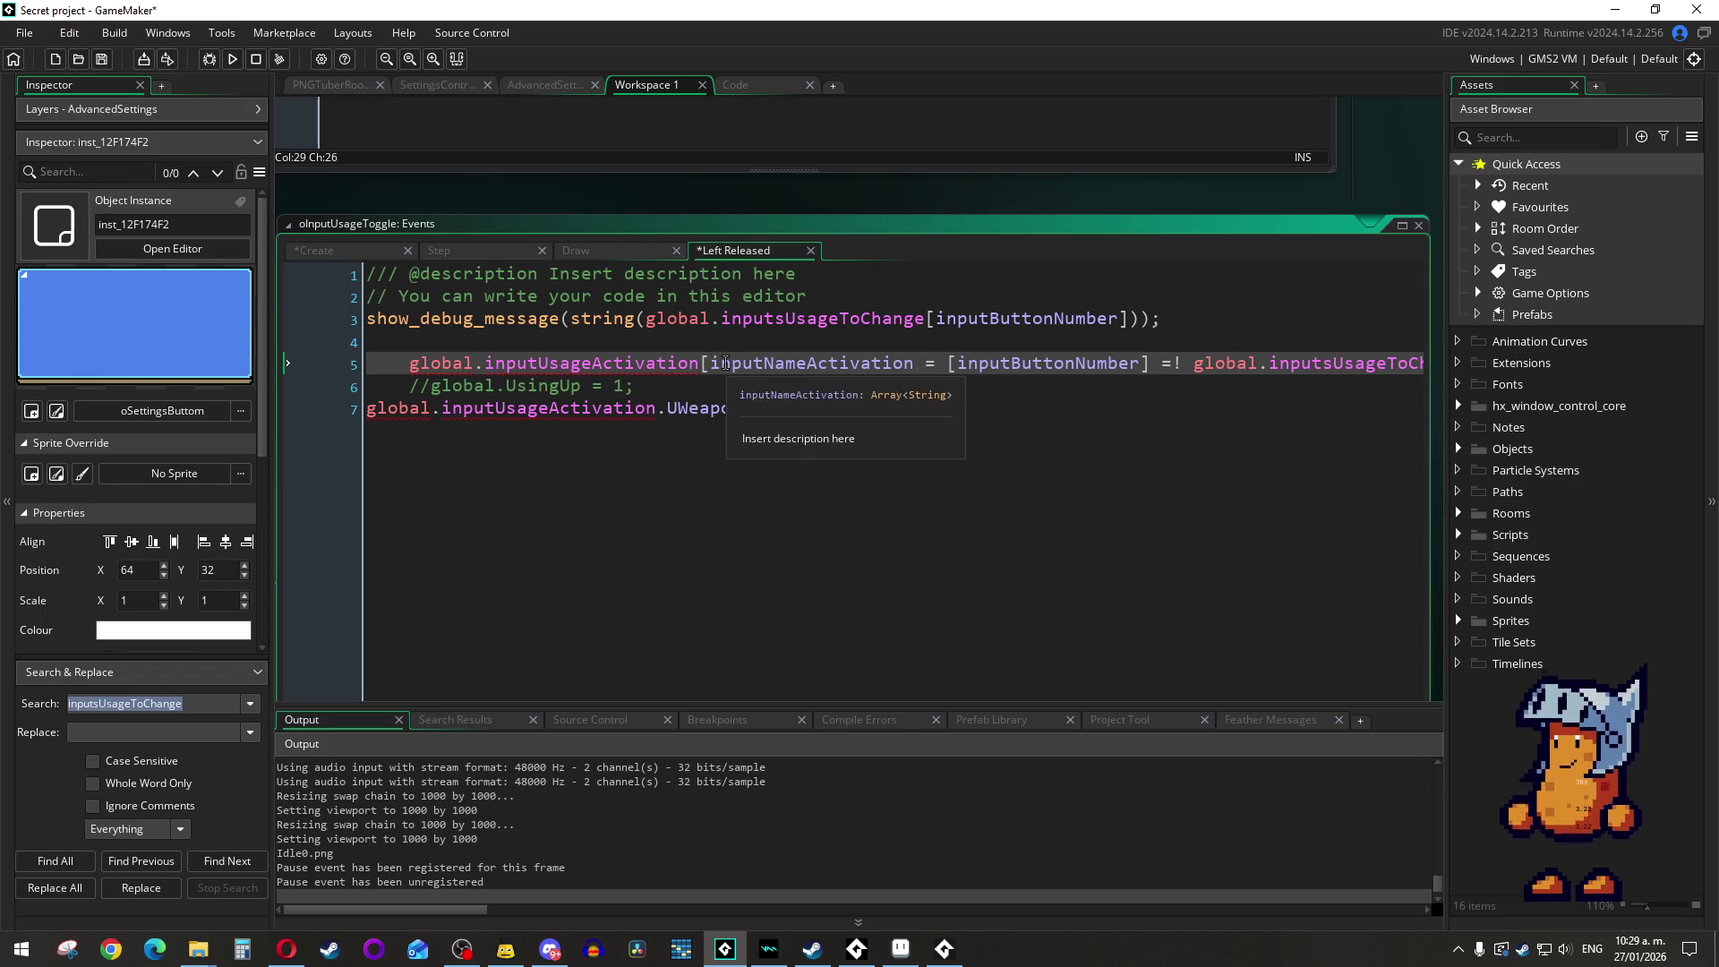
type(".")
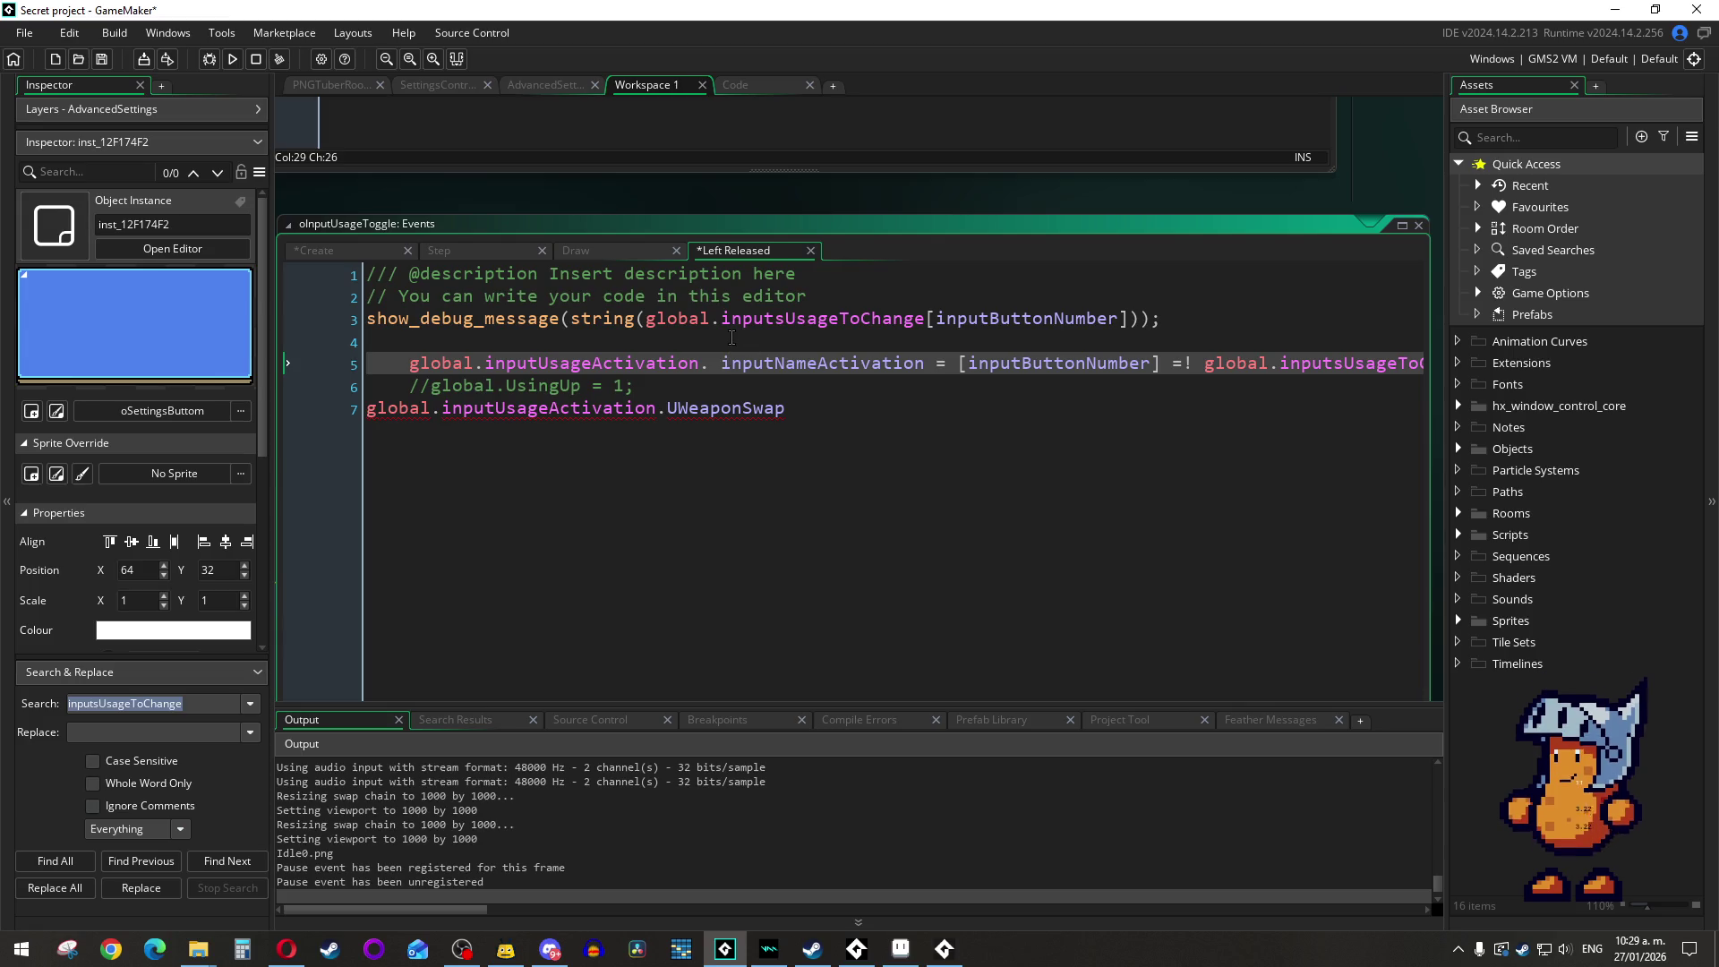
key("Left")
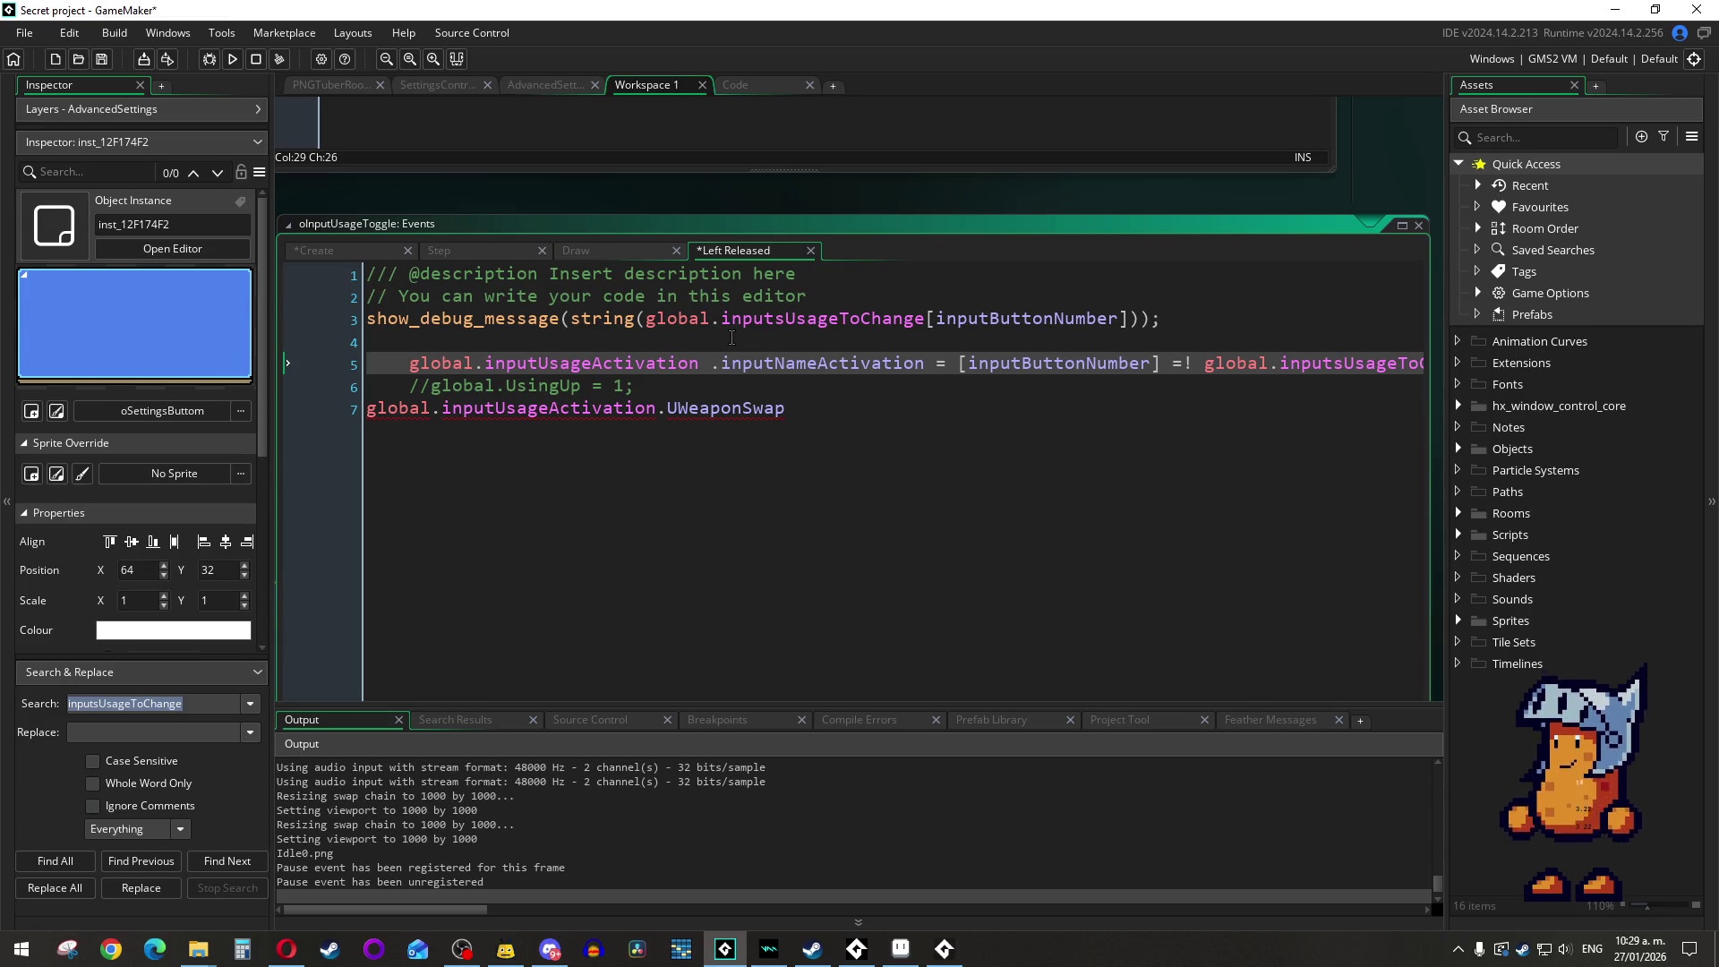
key("BackSpace")
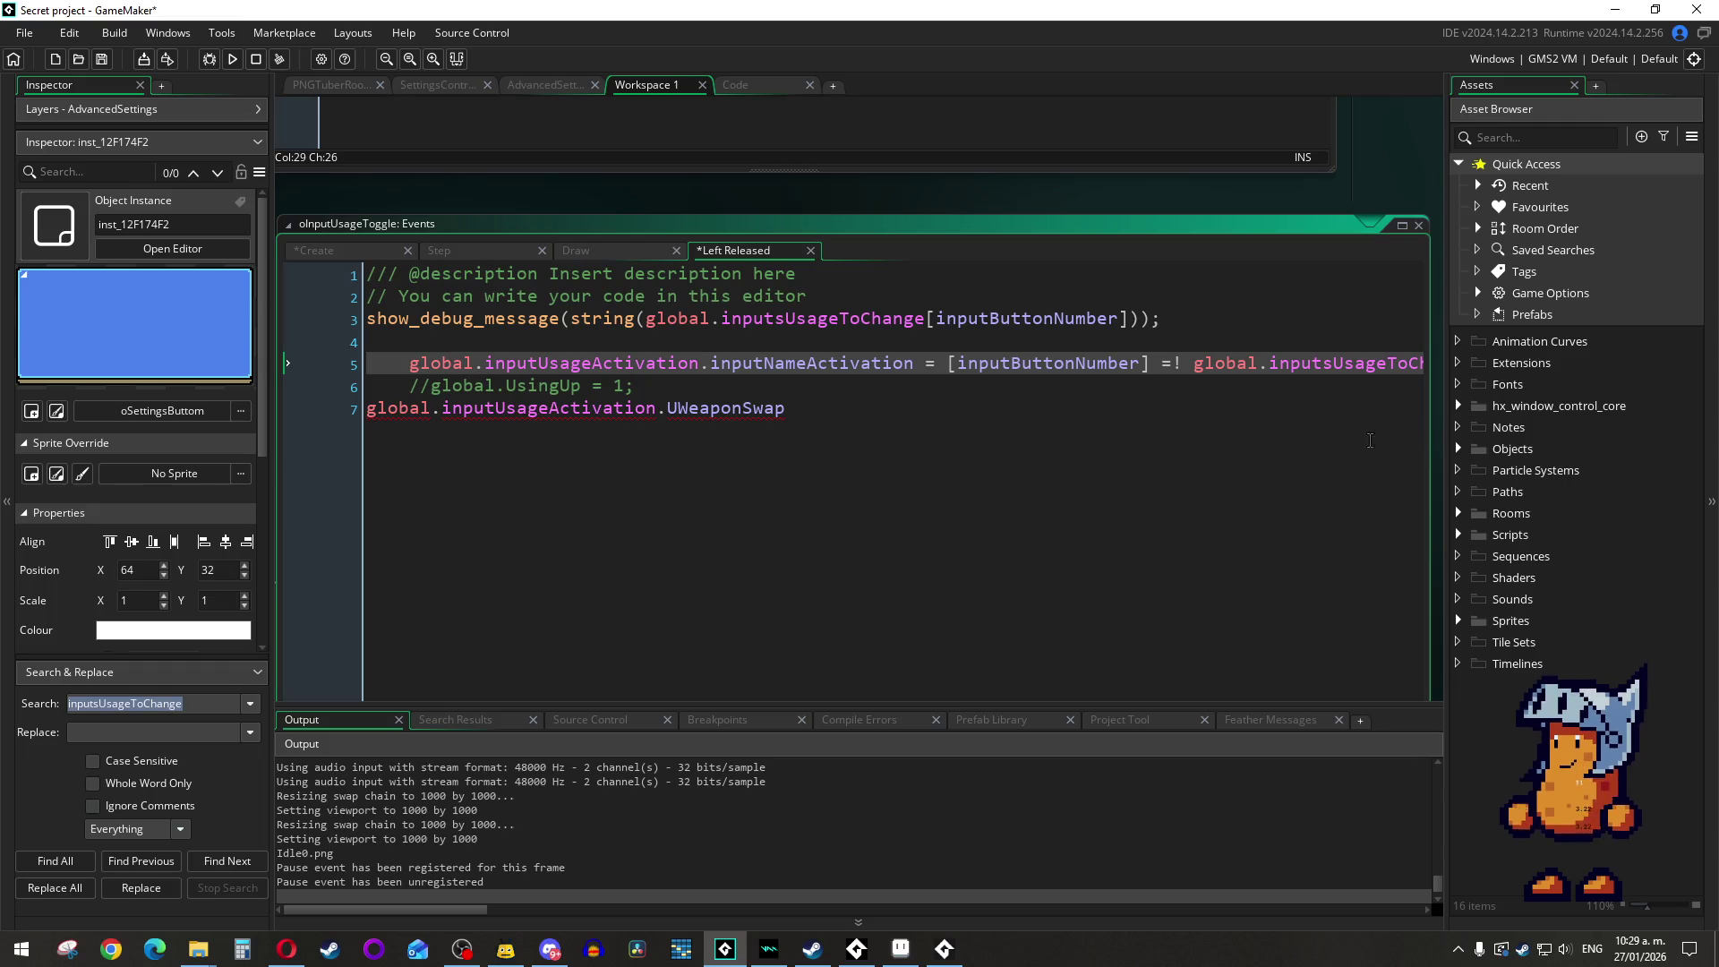
left_click(1370, 440)
left_click(748, 355)
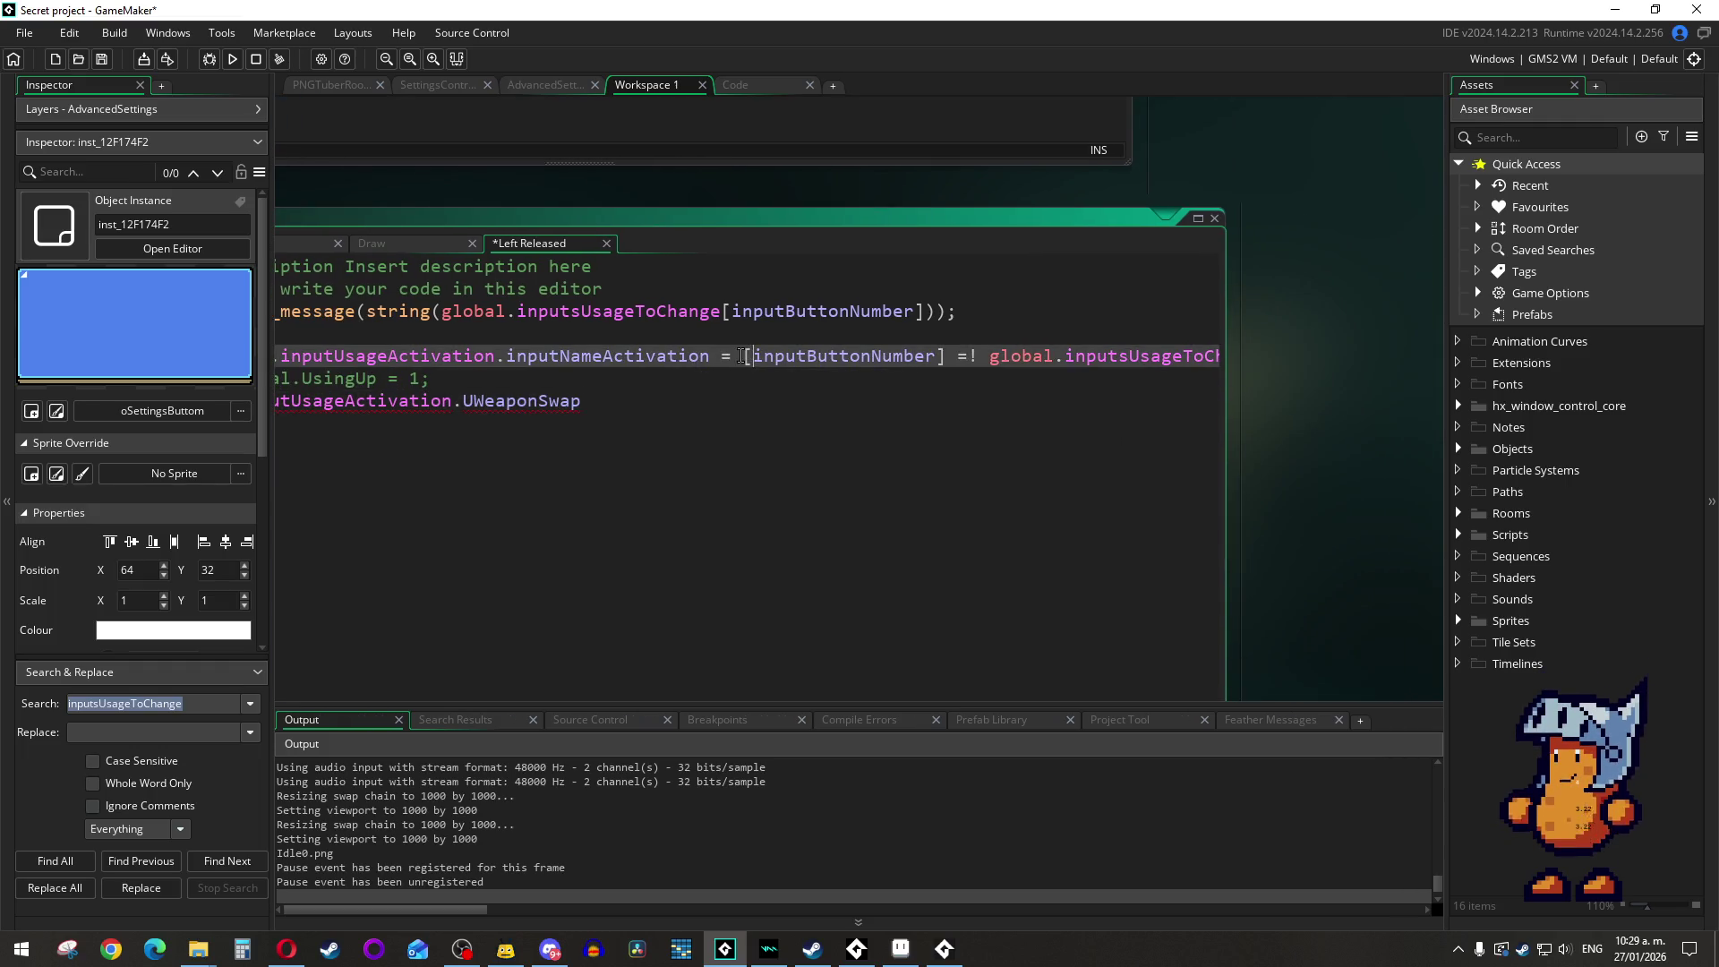
key("BackSpace")
key("BackSpace")
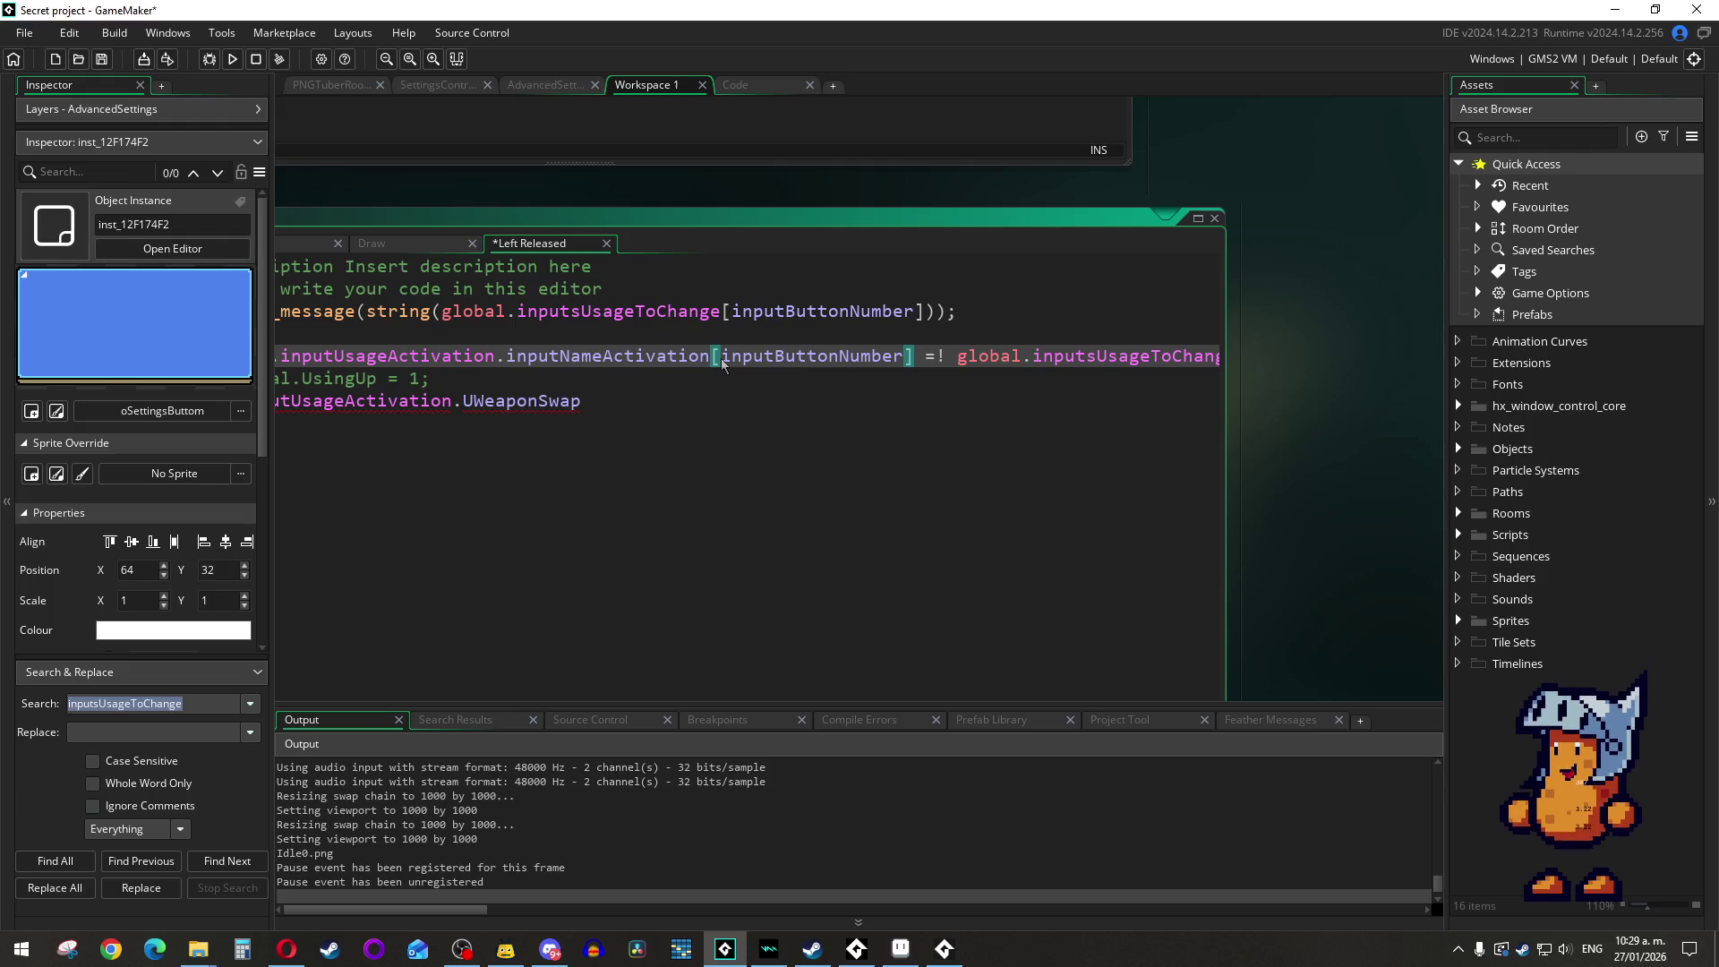
Step: Replace the old inputsUsageToChange expression on line 5's right-hand side with the inputNameActivation expression
mouse_move(918, 345)
left_mouse_down()
mouse_move(1100, 378)
mouse_move(385, 373)
left_mouse_up()
left_click(942, 444)
scroll(985, 421, "right", 3)
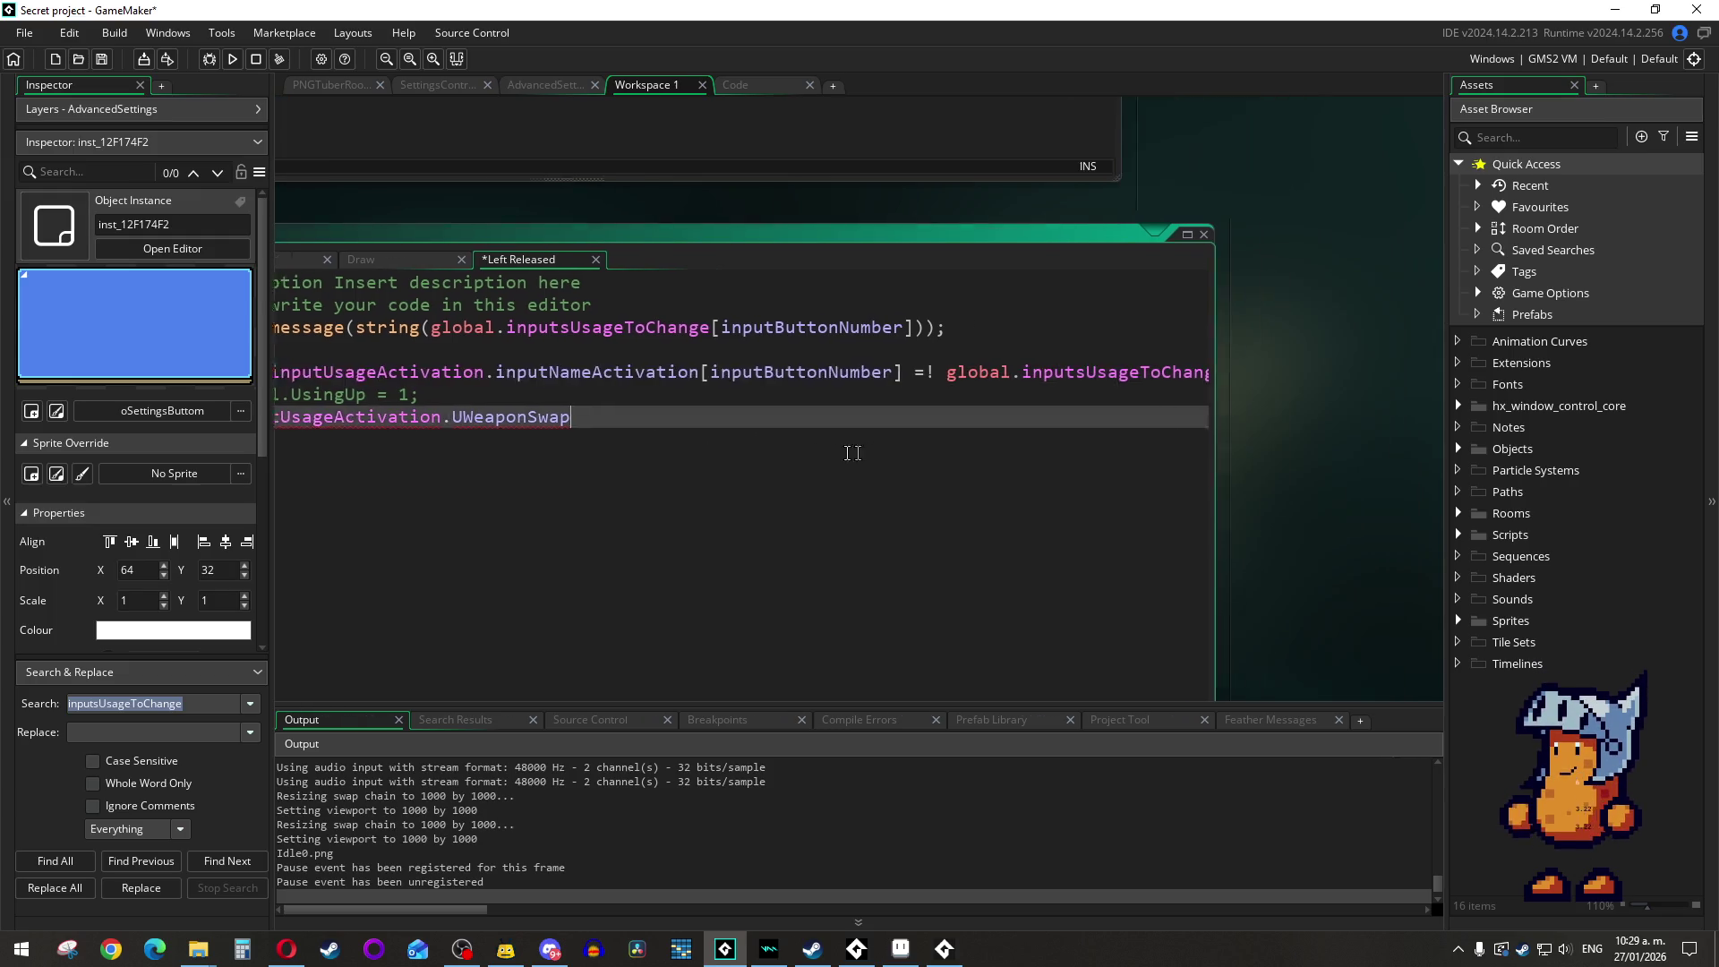
left_click_drag(1224, 397, 1181, 384)
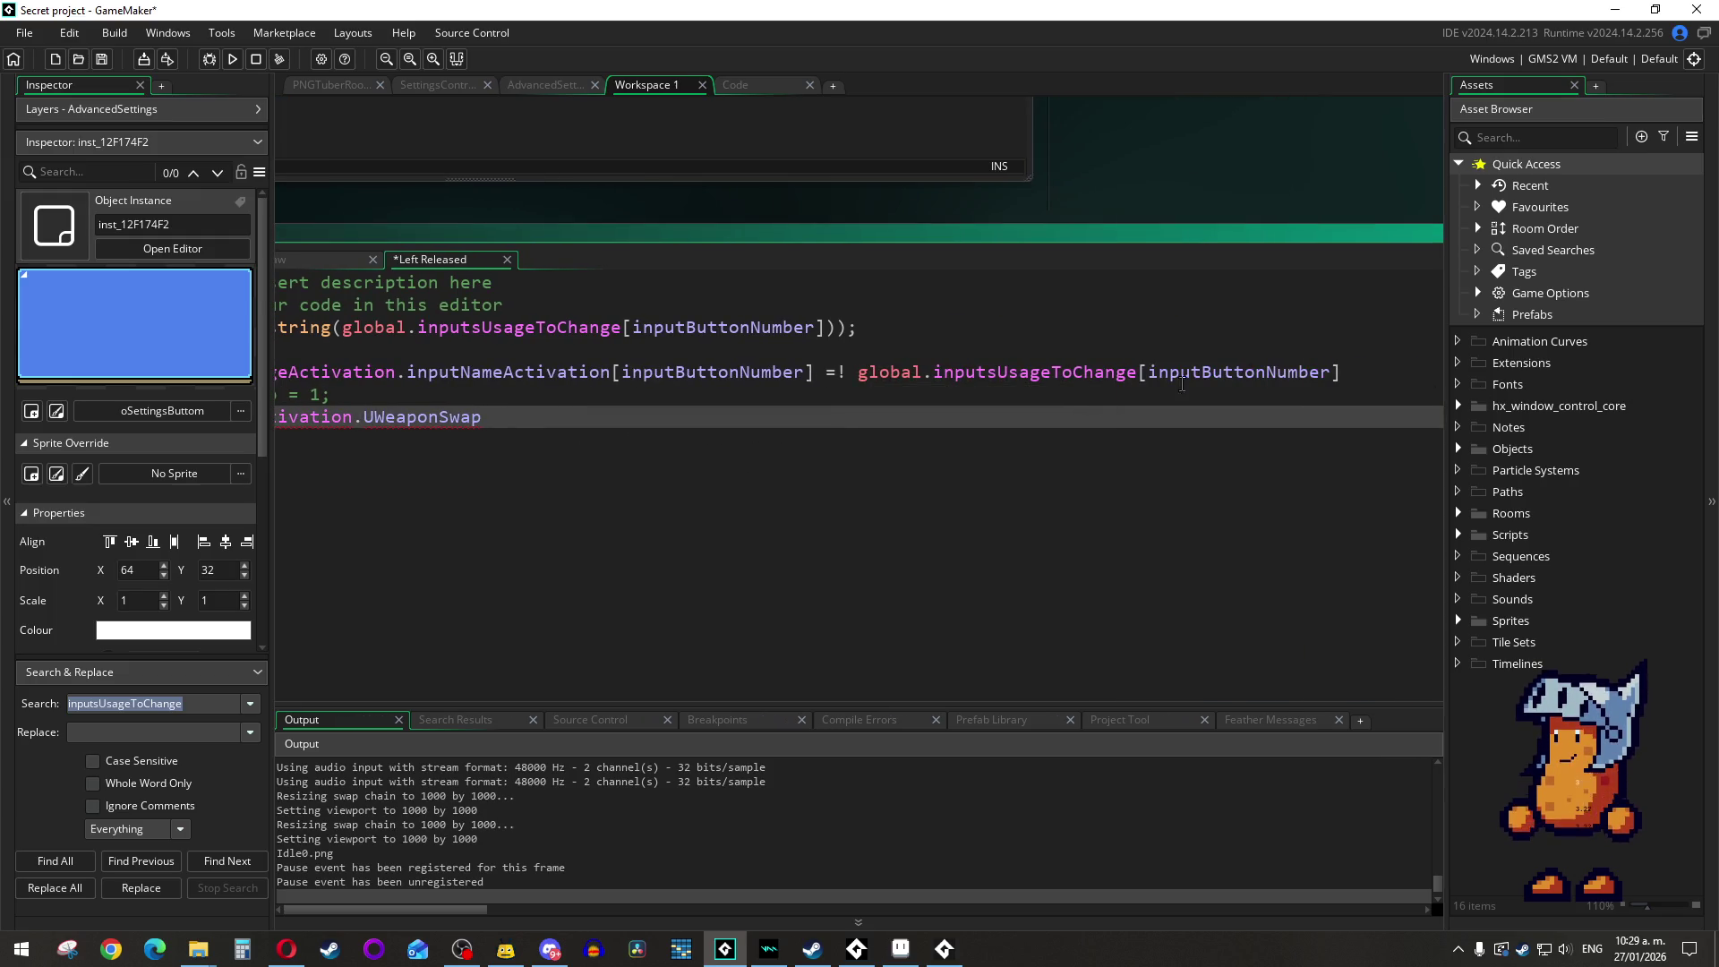
mouse_move(1343, 372)
left_mouse_down()
mouse_move(818, 371)
mouse_move(862, 373)
left_mouse_up()
type("global.inputUsageActivation.inputNameActivation[inputButtonNumber]")
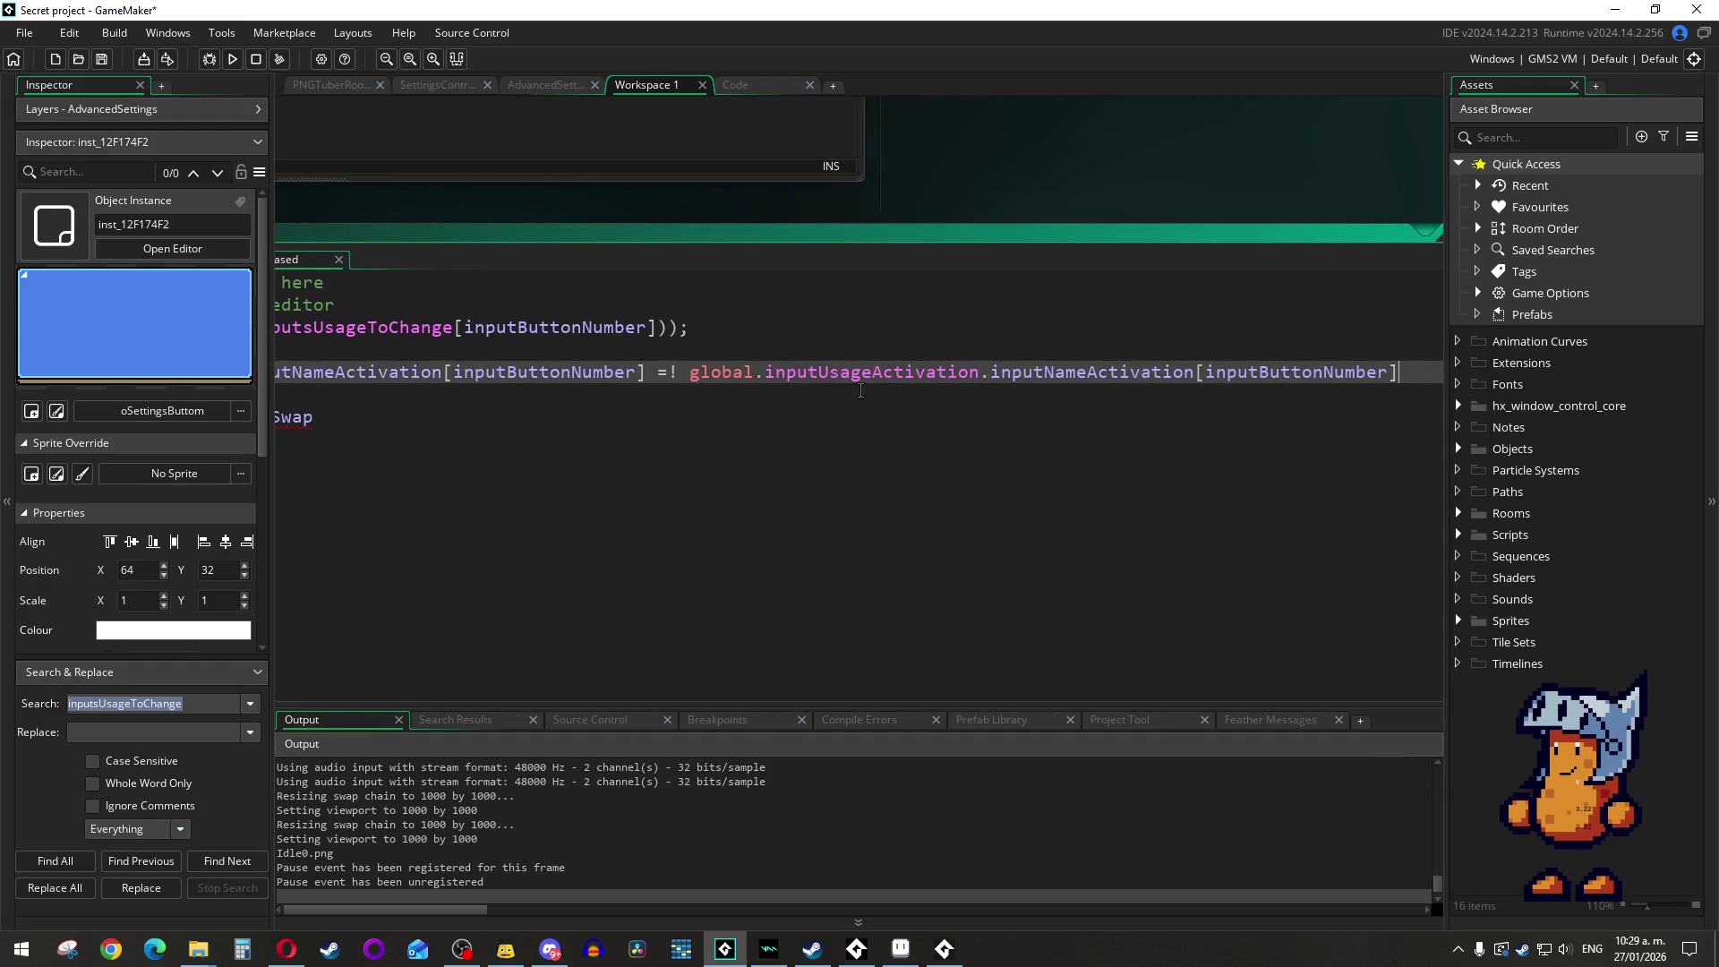
left_click(786, 415)
left_click(1022, 406)
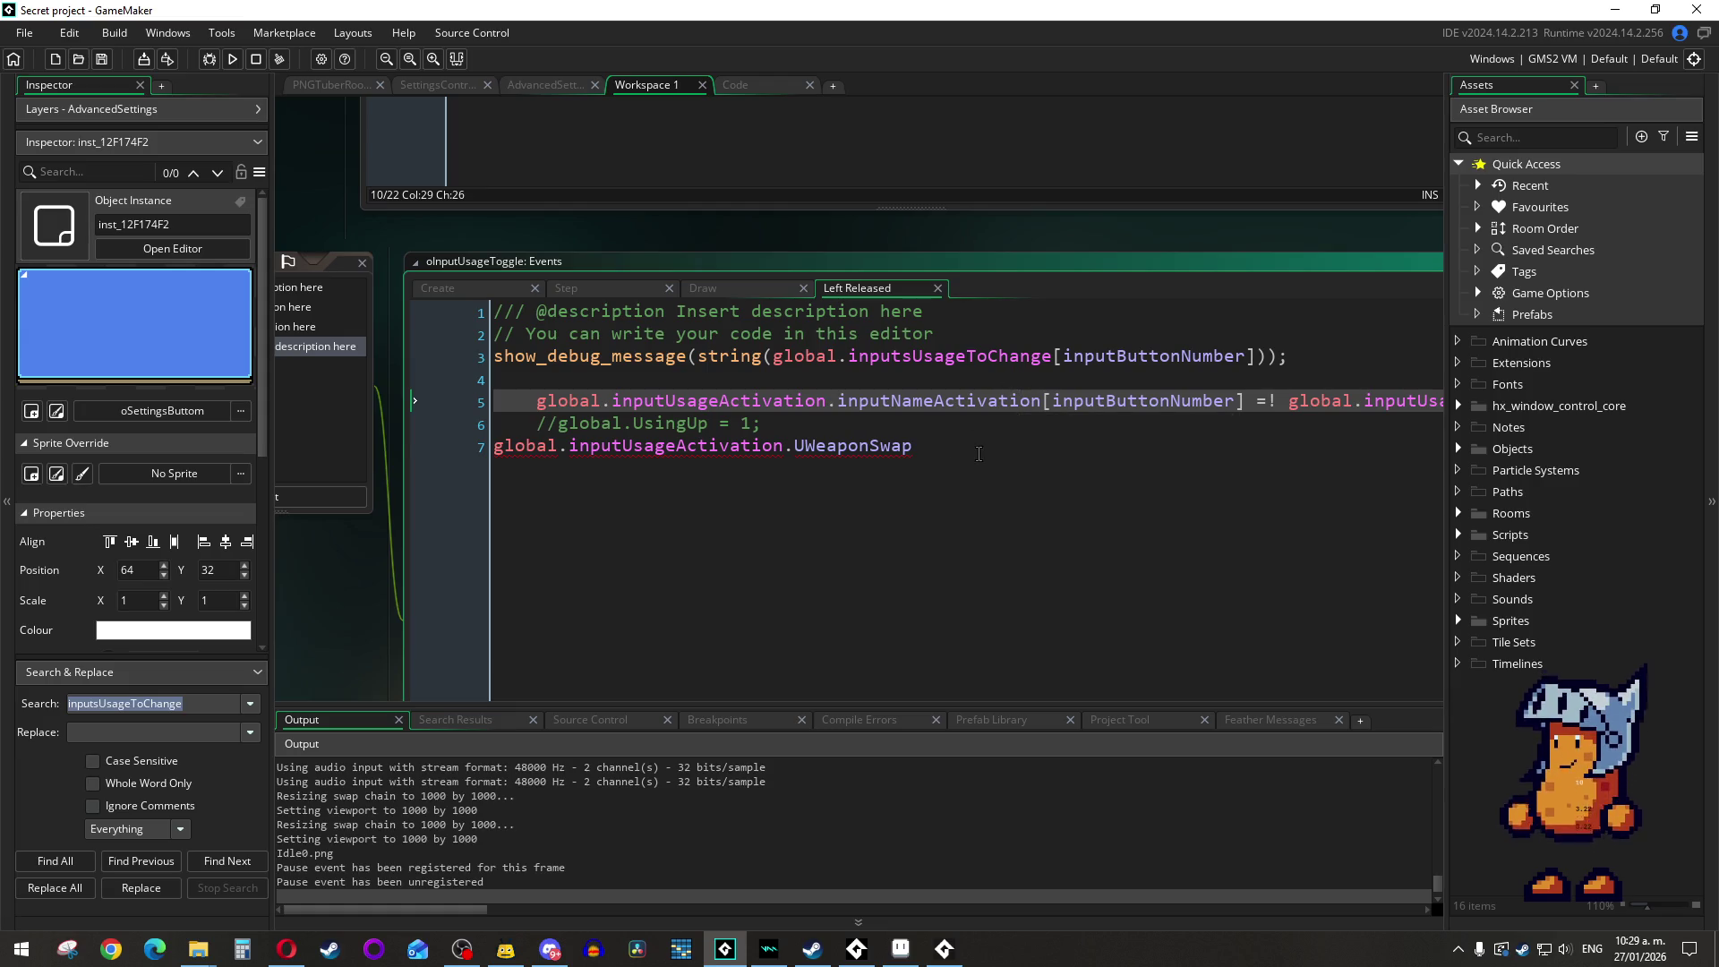
Step: Delete the leftover UWeaponSwap line 7, then review the Draw and Create event code
left_click_drag(912, 446, 430, 443)
key("BackSpace")
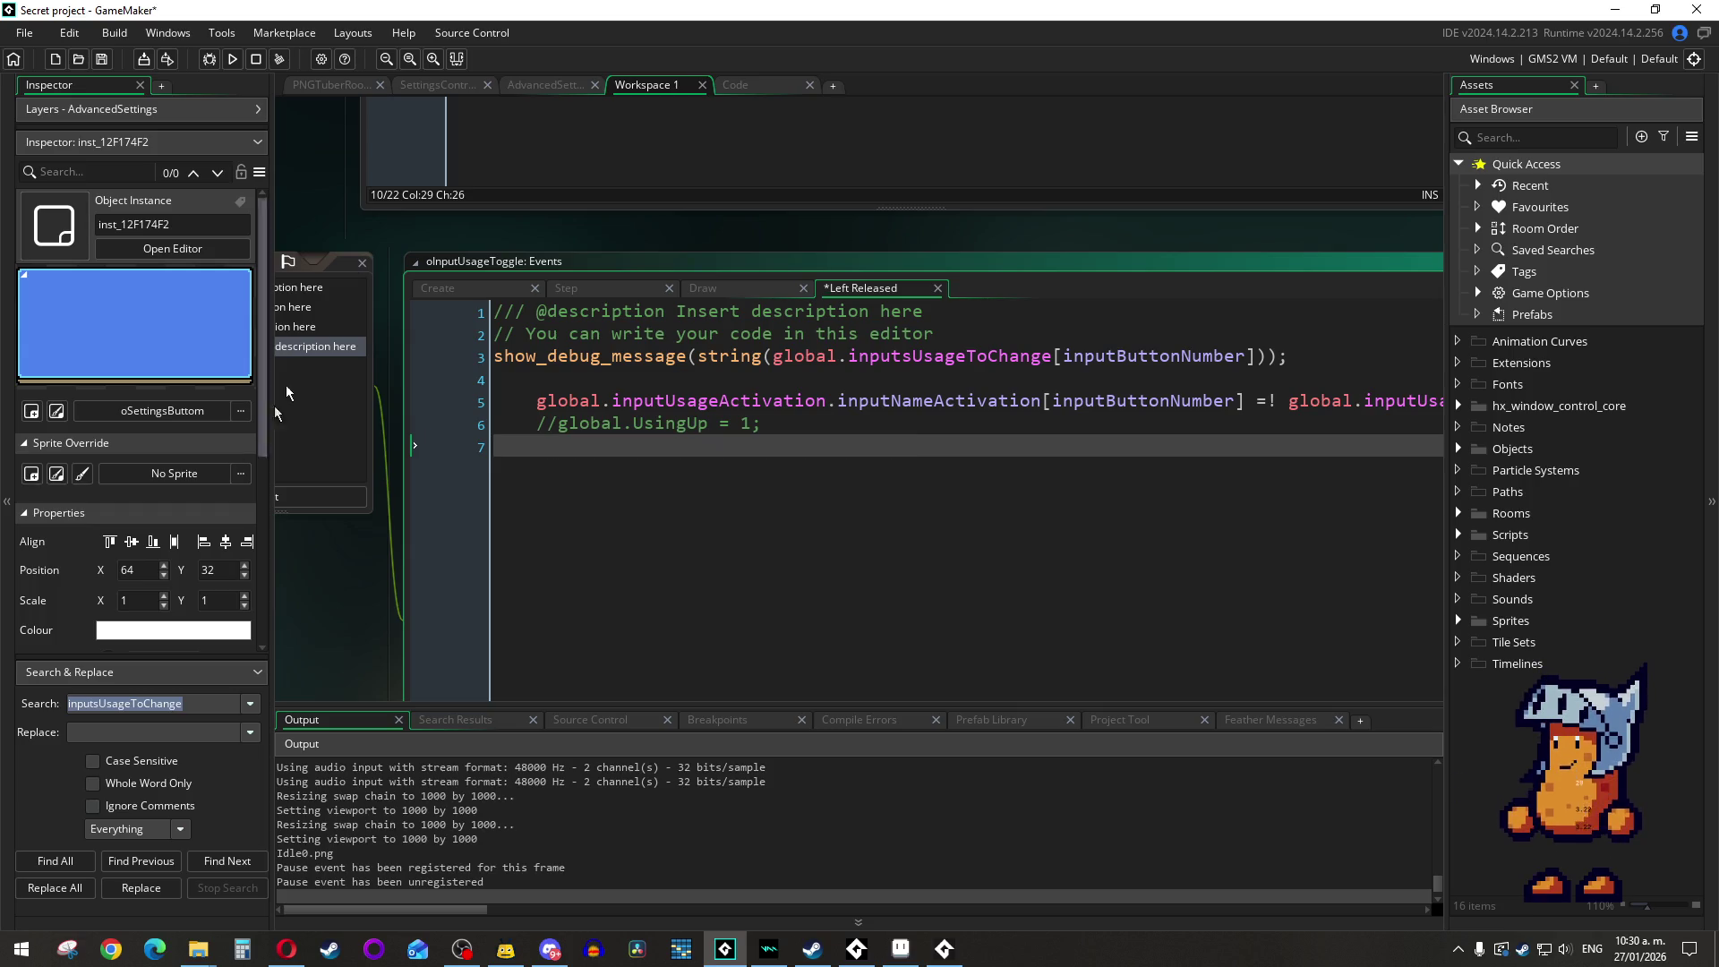
left_click(764, 294)
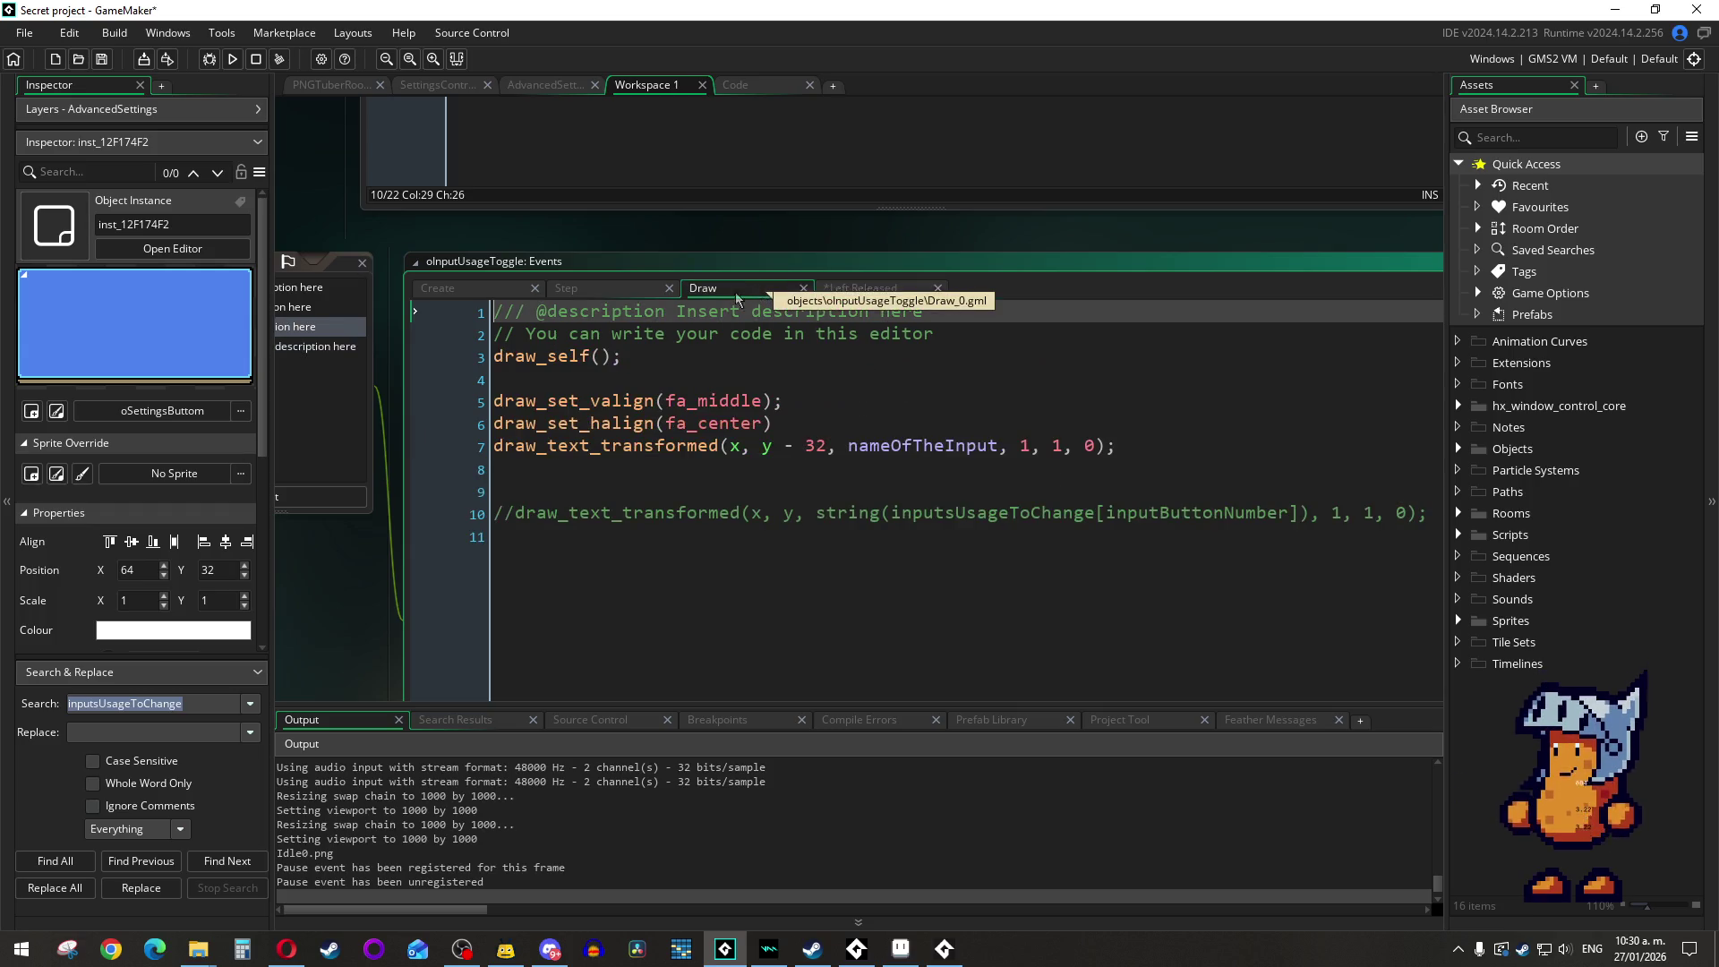
left_click(483, 295)
scroll(621, 369, "up", 6)
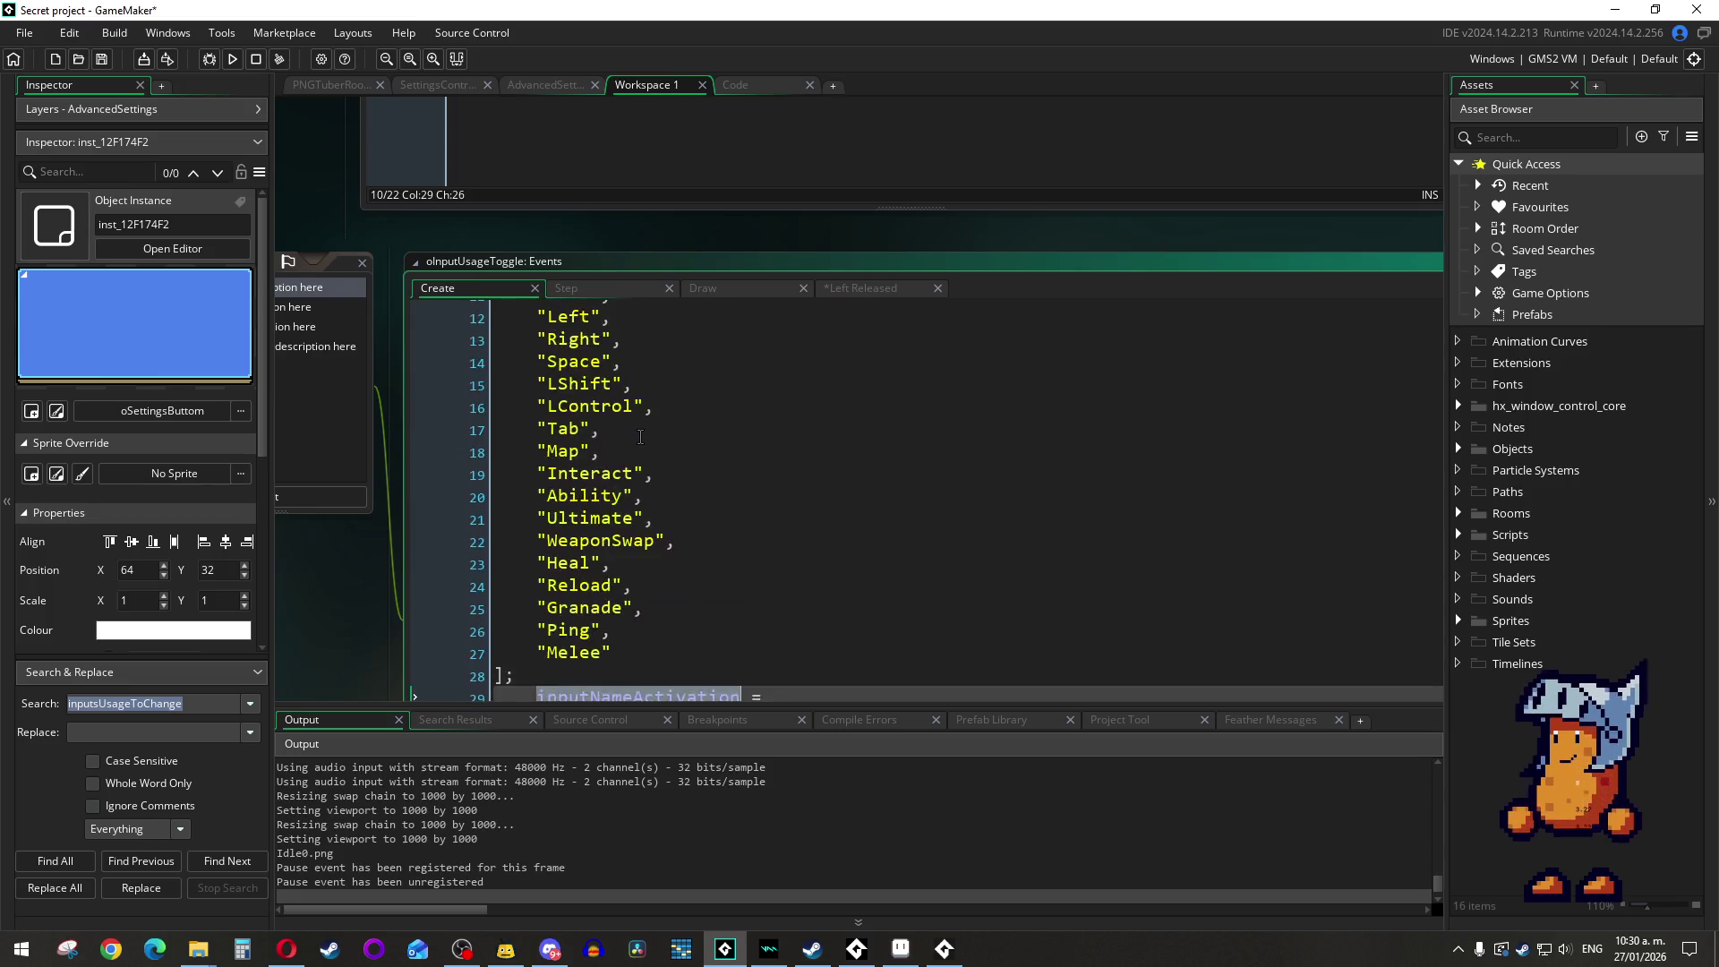
scroll(641, 431, "down", 2)
scroll(641, 432, "down", 4)
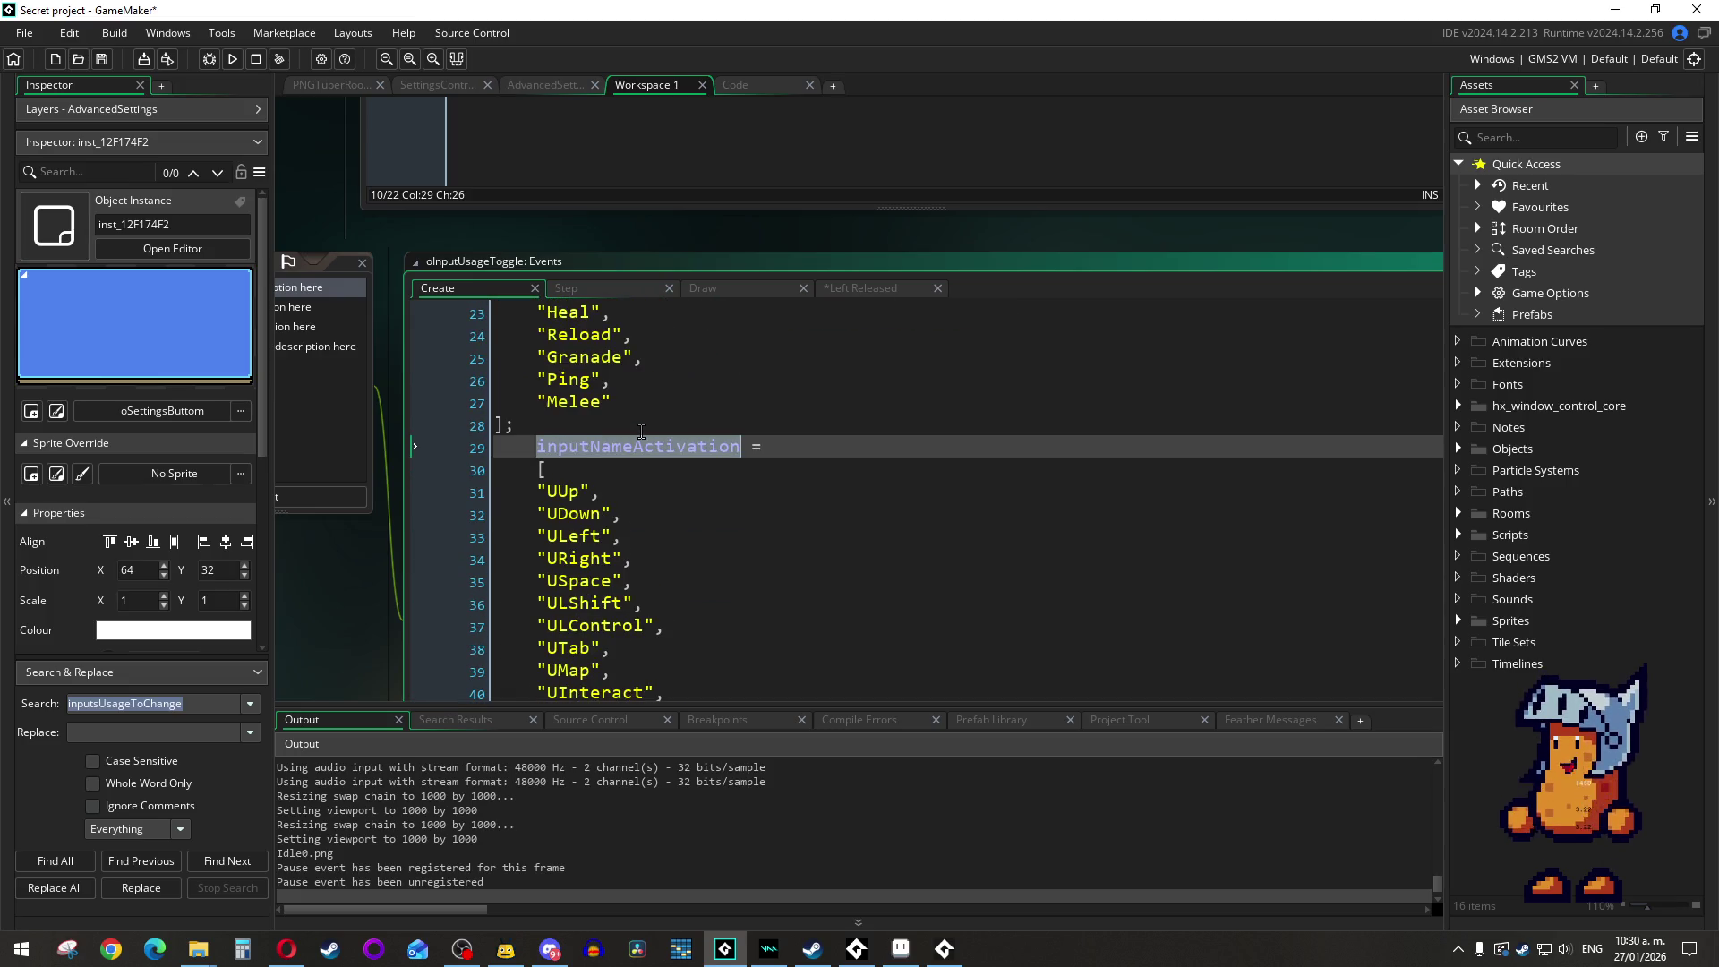
Step: Compare the Step event code against the Create event's variables
left_click(616, 296)
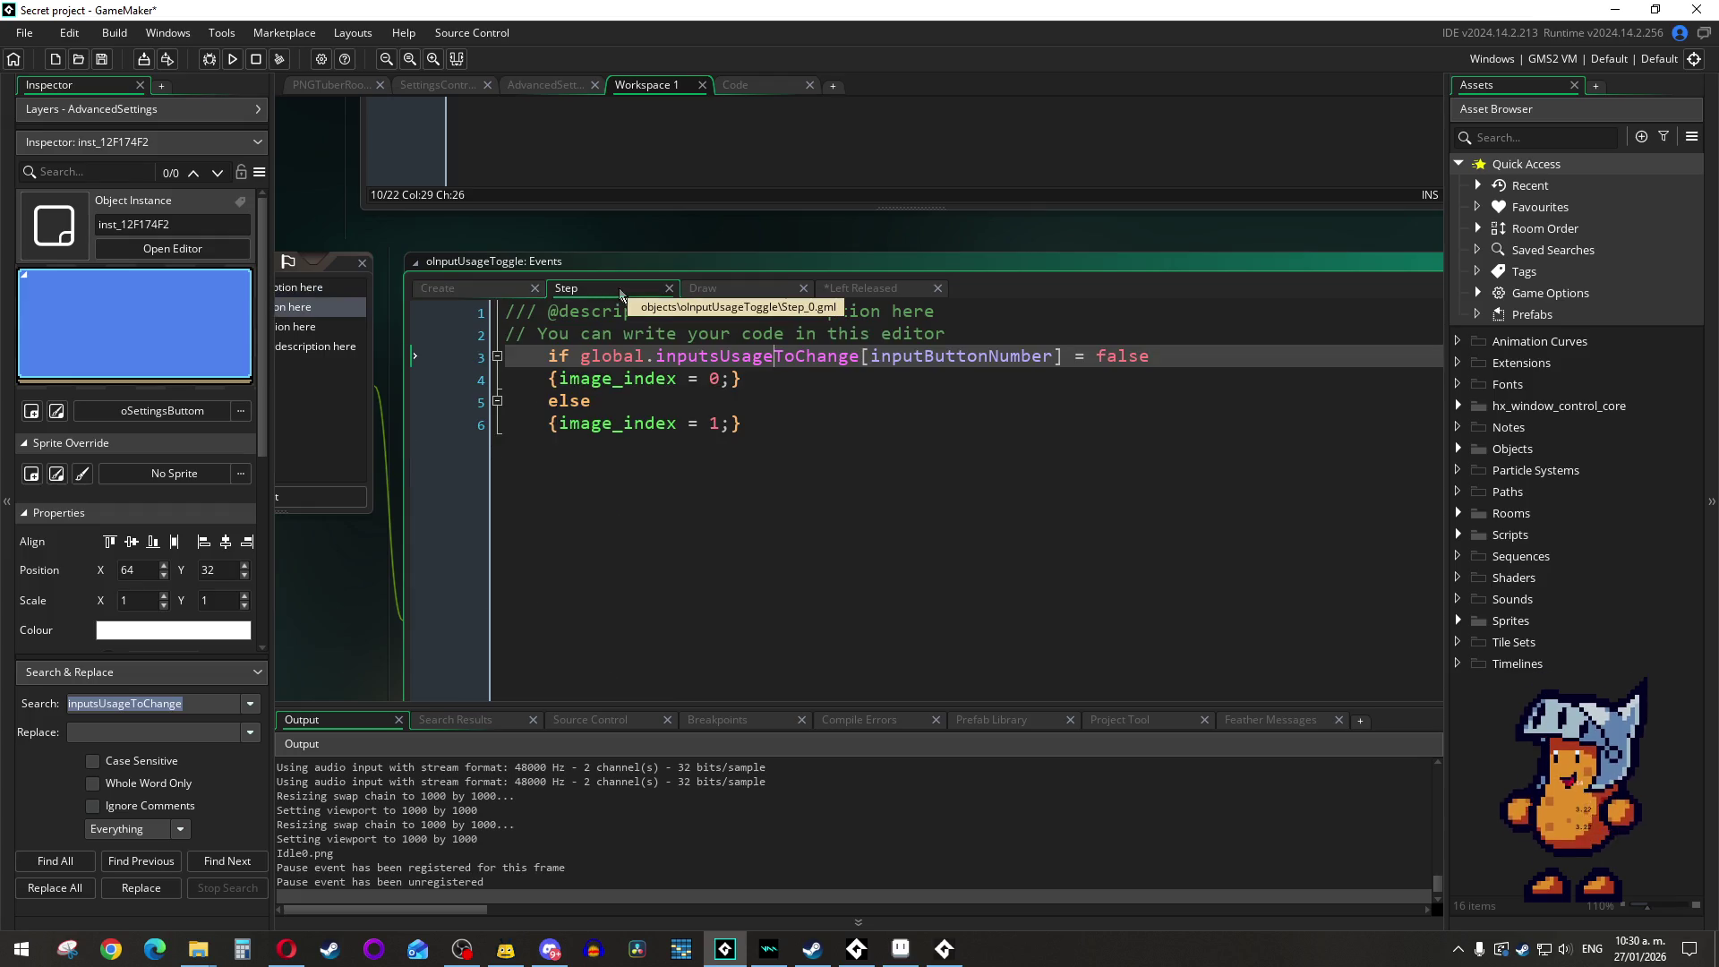
left_click(515, 288)
scroll(647, 447, "up", 3)
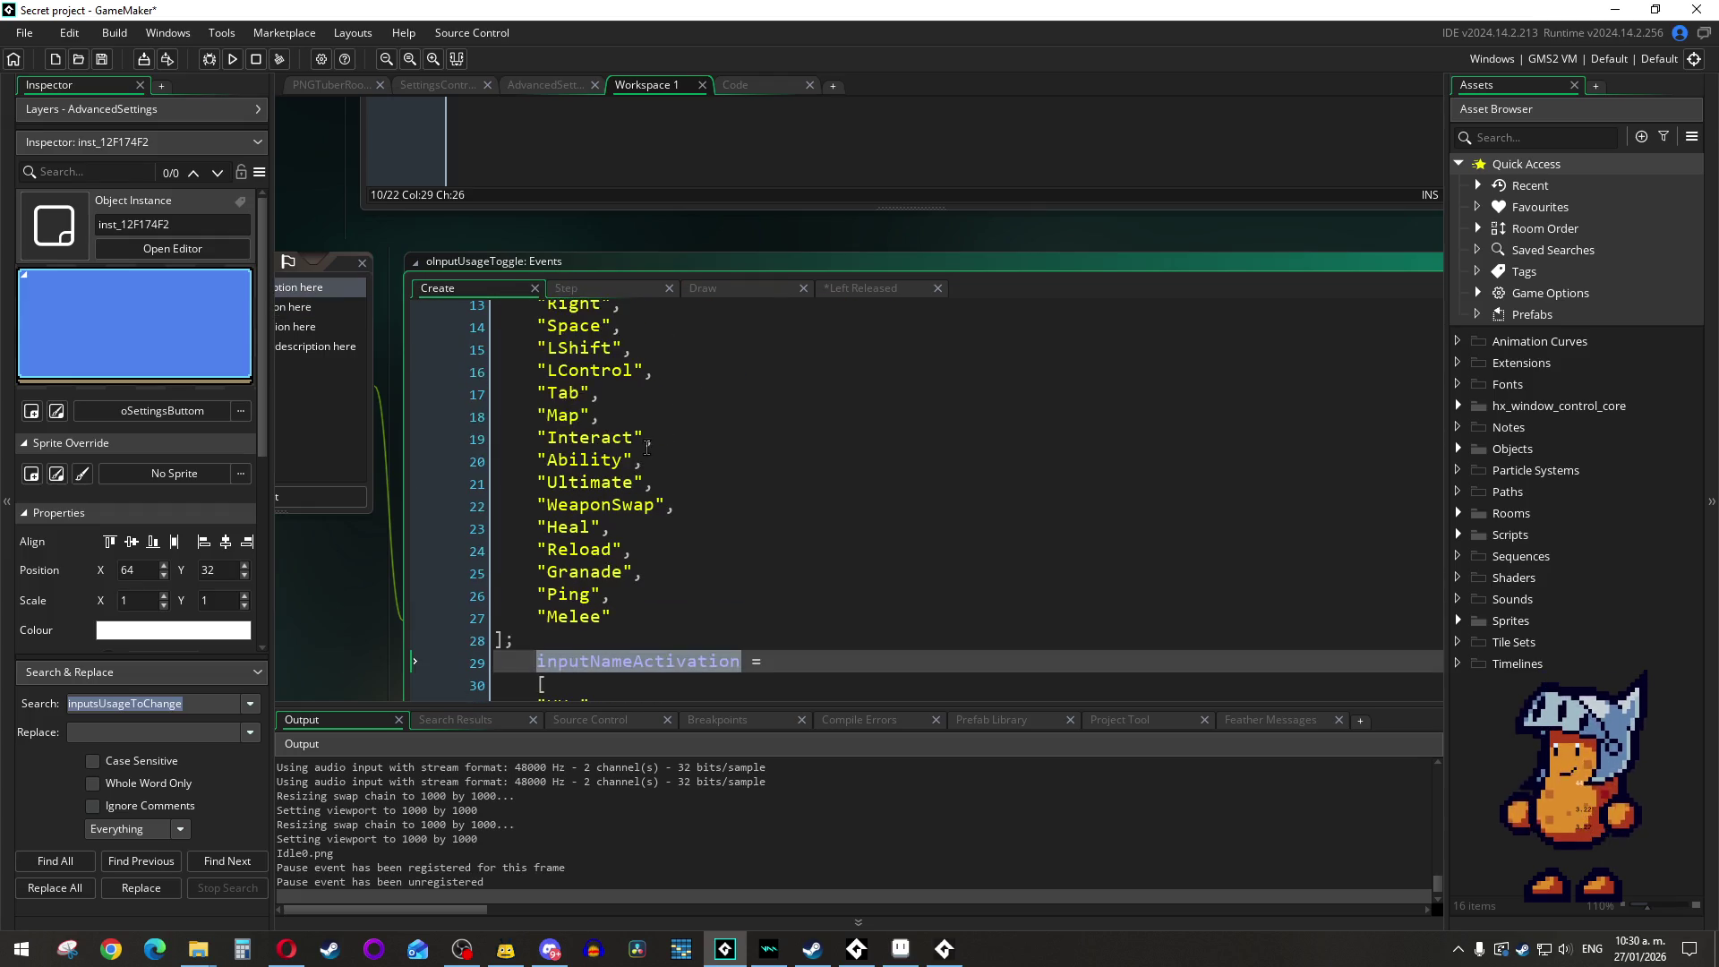
scroll(648, 447, "up", 2)
scroll(647, 447, "down", 5)
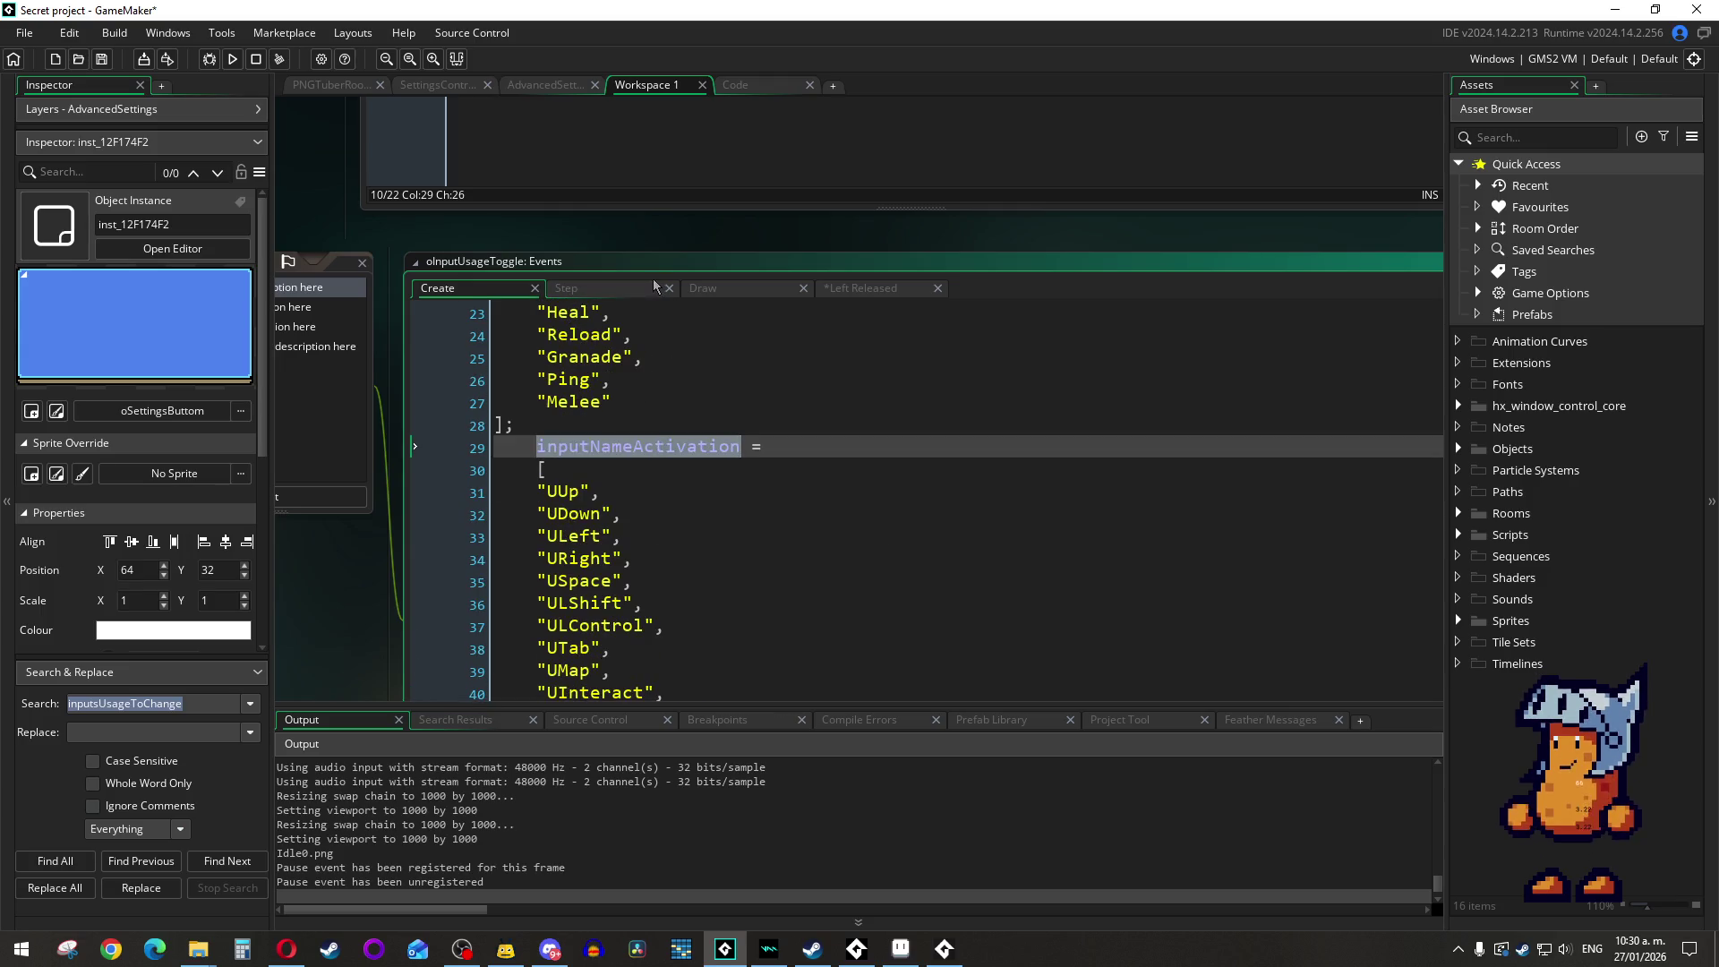
scroll(667, 378, "down", 1)
scroll(582, 398, "up", 3)
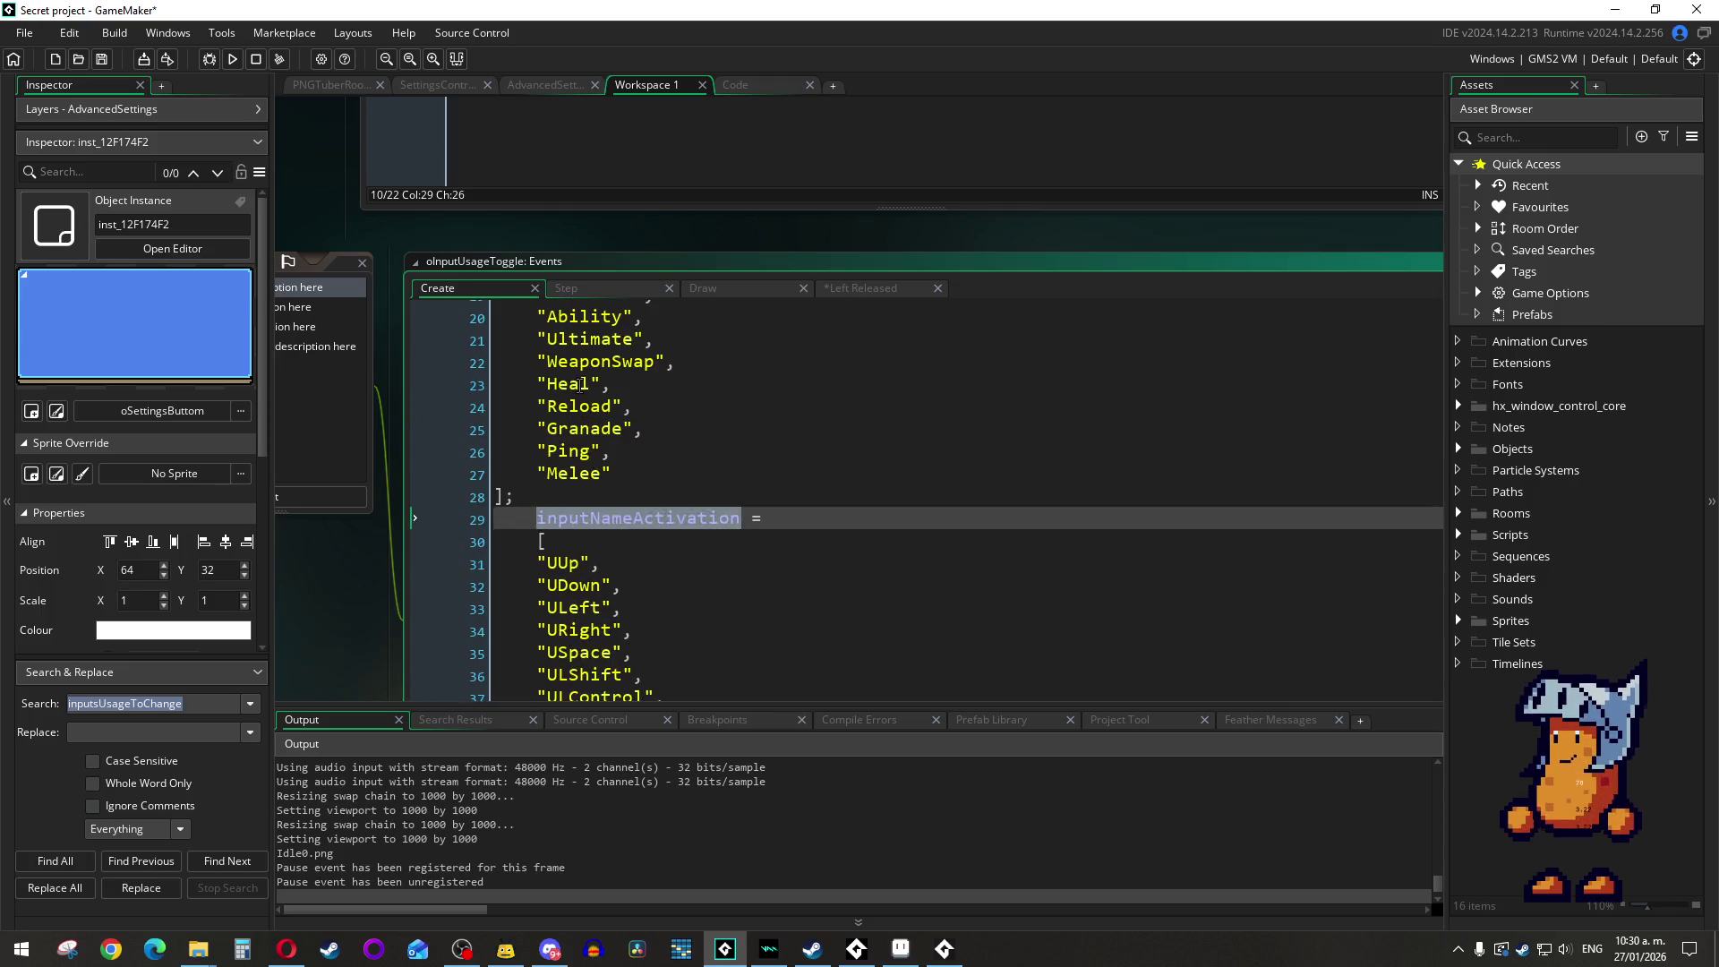
scroll(582, 385, "up", 1)
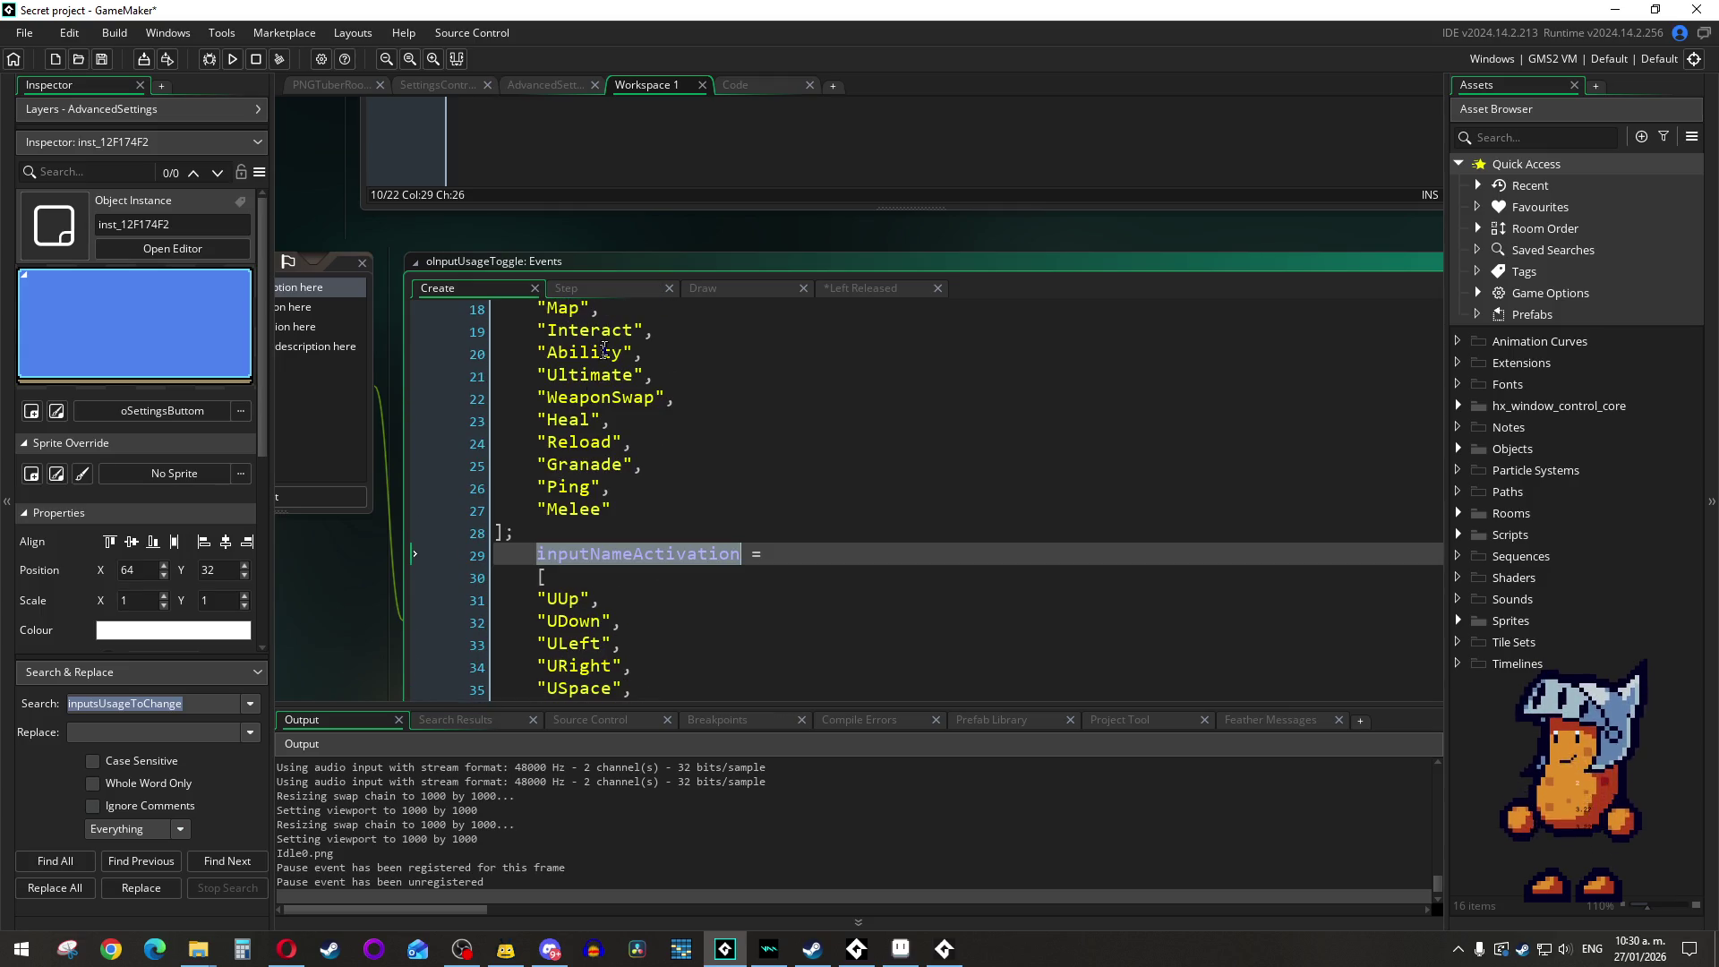
Step: Replace the Step line 3 inputsUsageToChange check with the inputNameActivation lookup and save
left_click(631, 284)
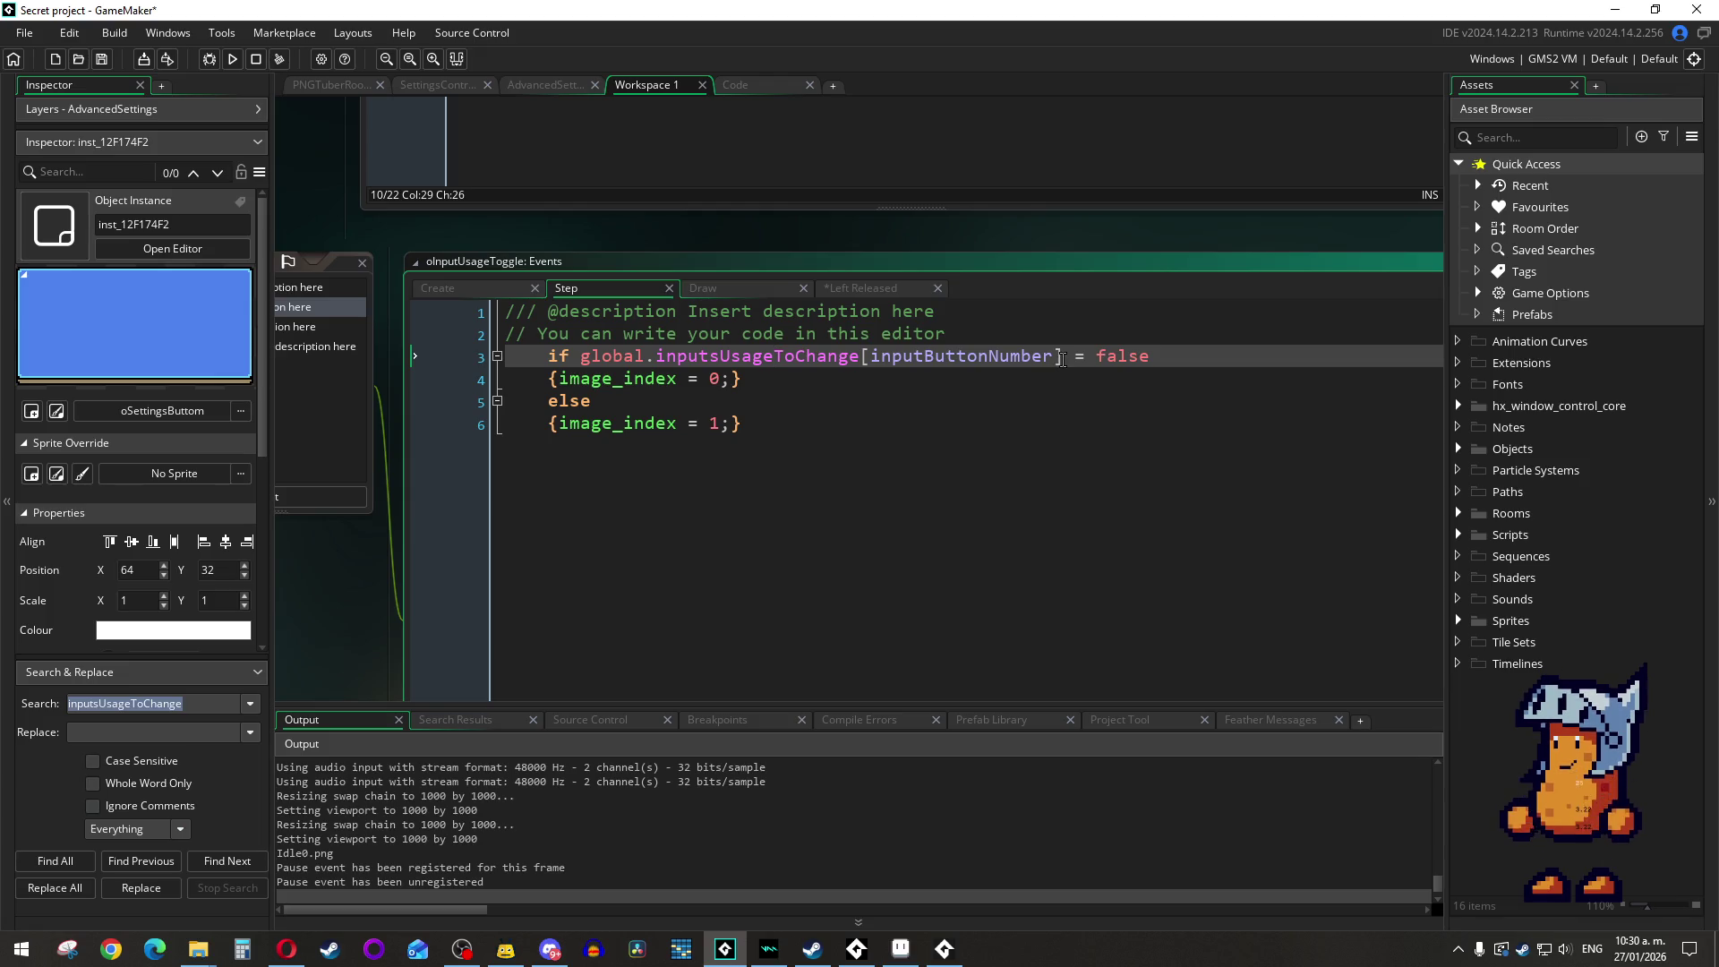
left_click_drag(1062, 358, 587, 361)
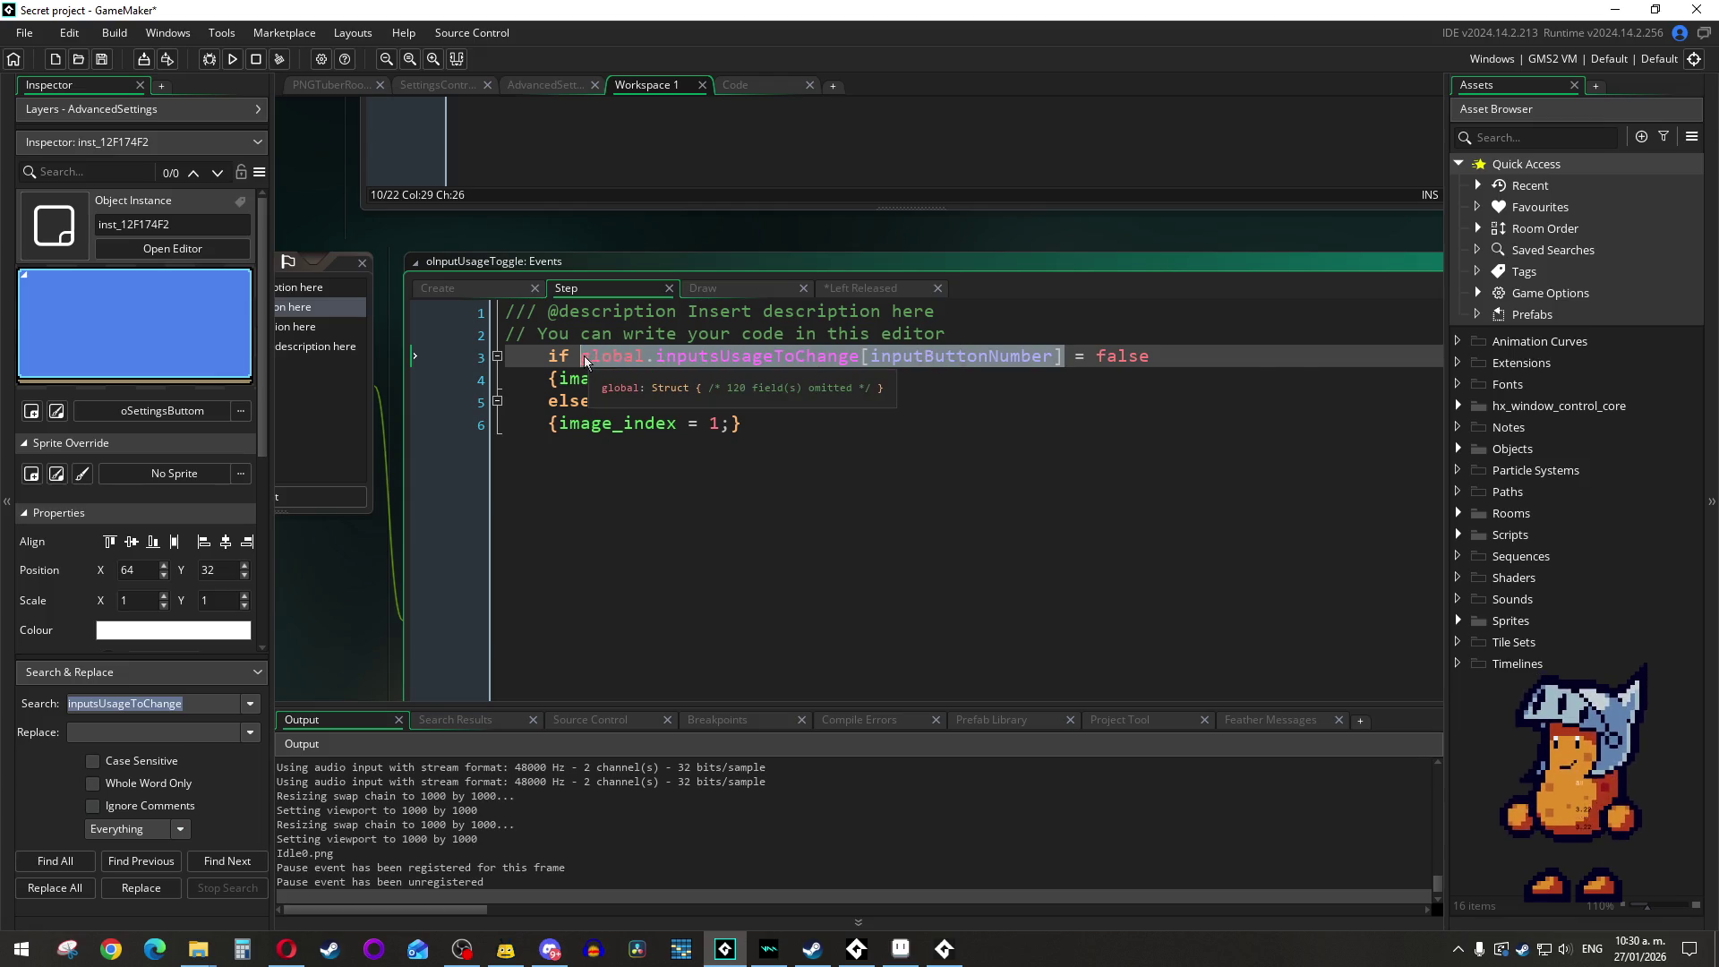
type("global.inputUsageActivation.inputNameActivation[inputButtonNumber]")
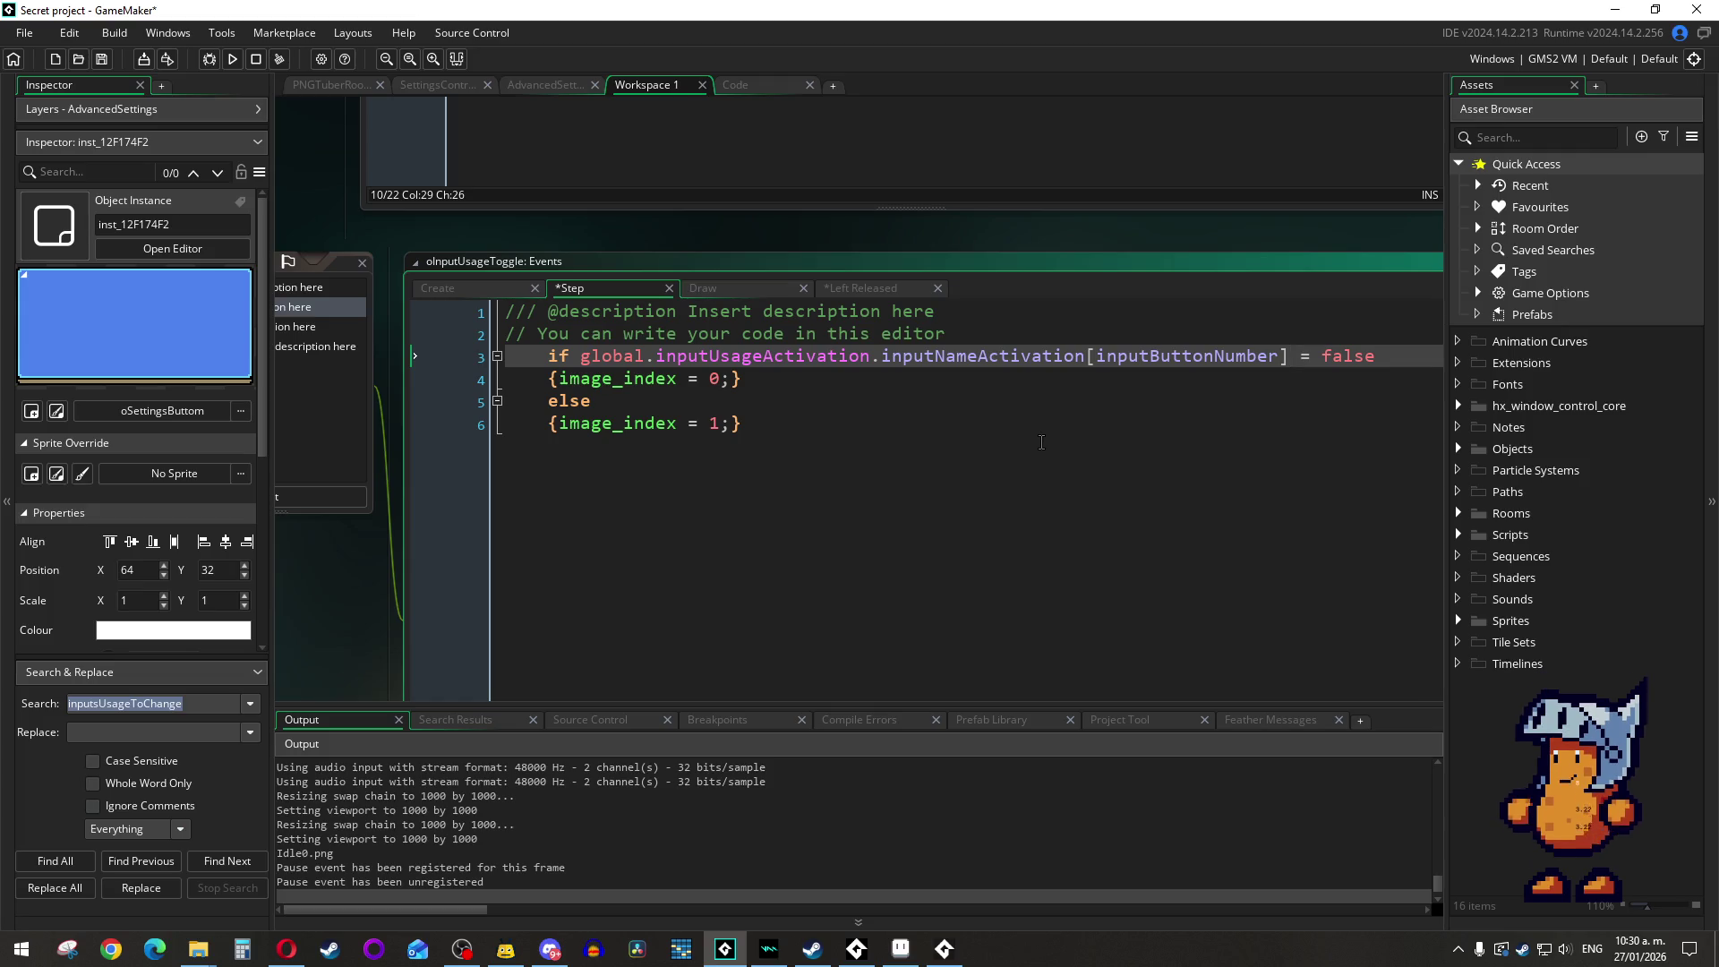
left_click(727, 288)
left_click(889, 298)
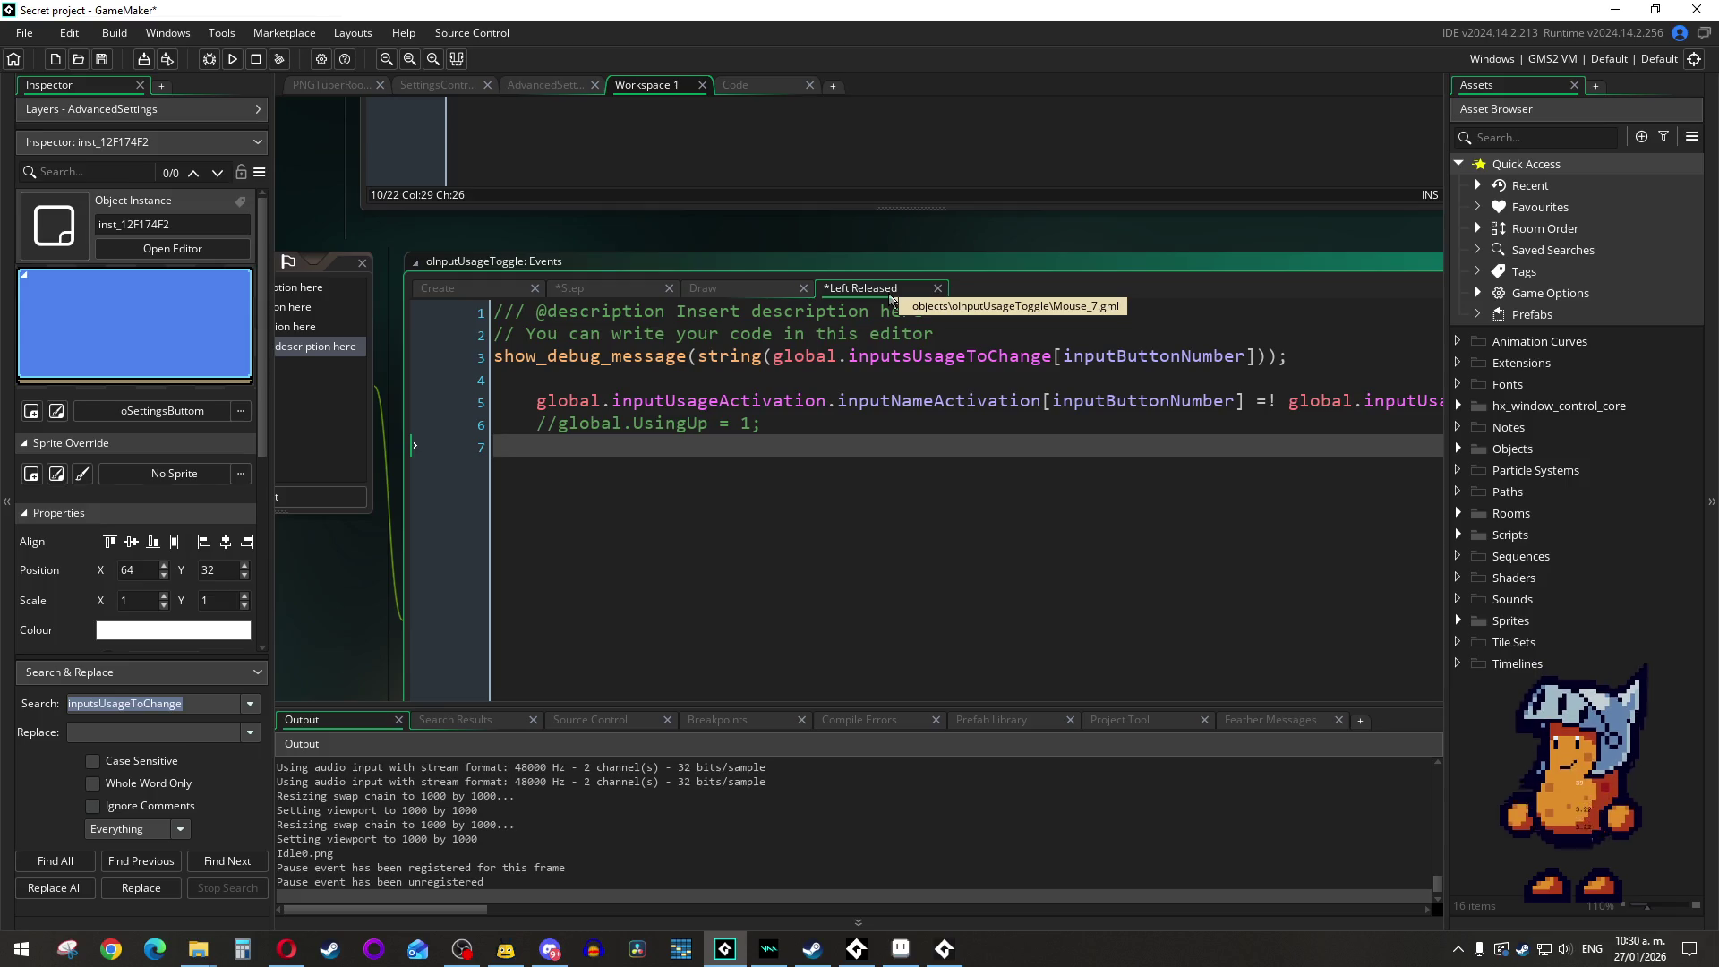
key("ctrl+s")
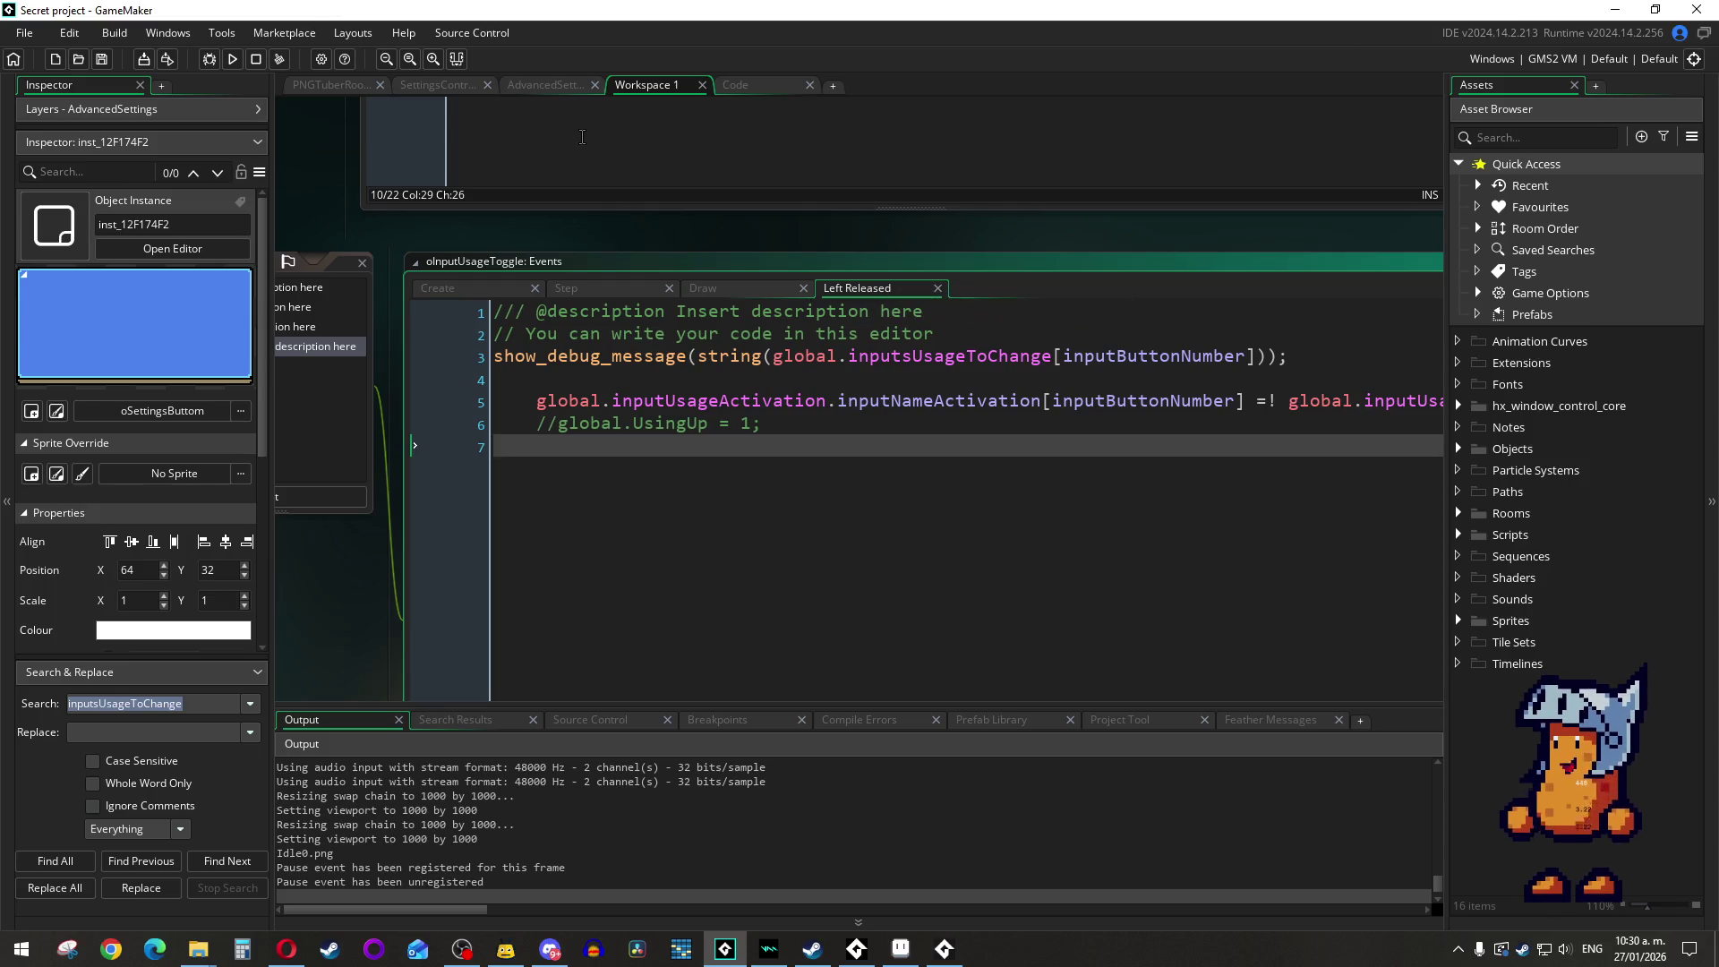
Step: Open the Draw event and move its tab to a new position among the open events
scroll(895, 403, "right", 1)
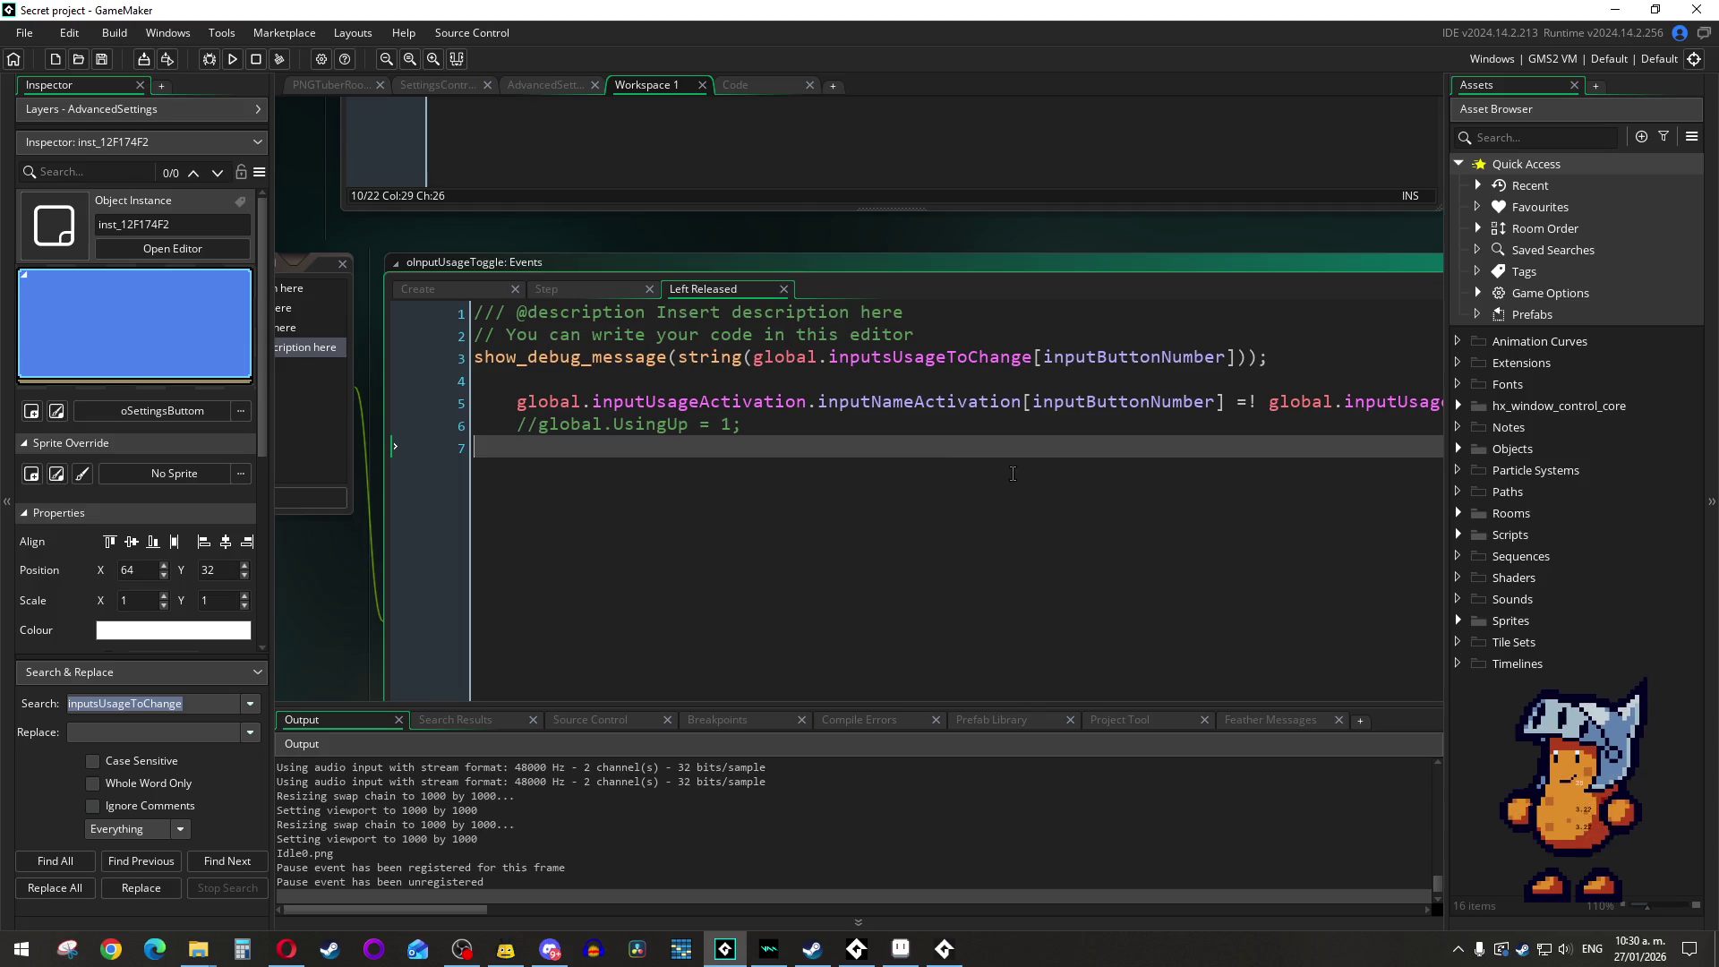
scroll(806, 358, "left", 10)
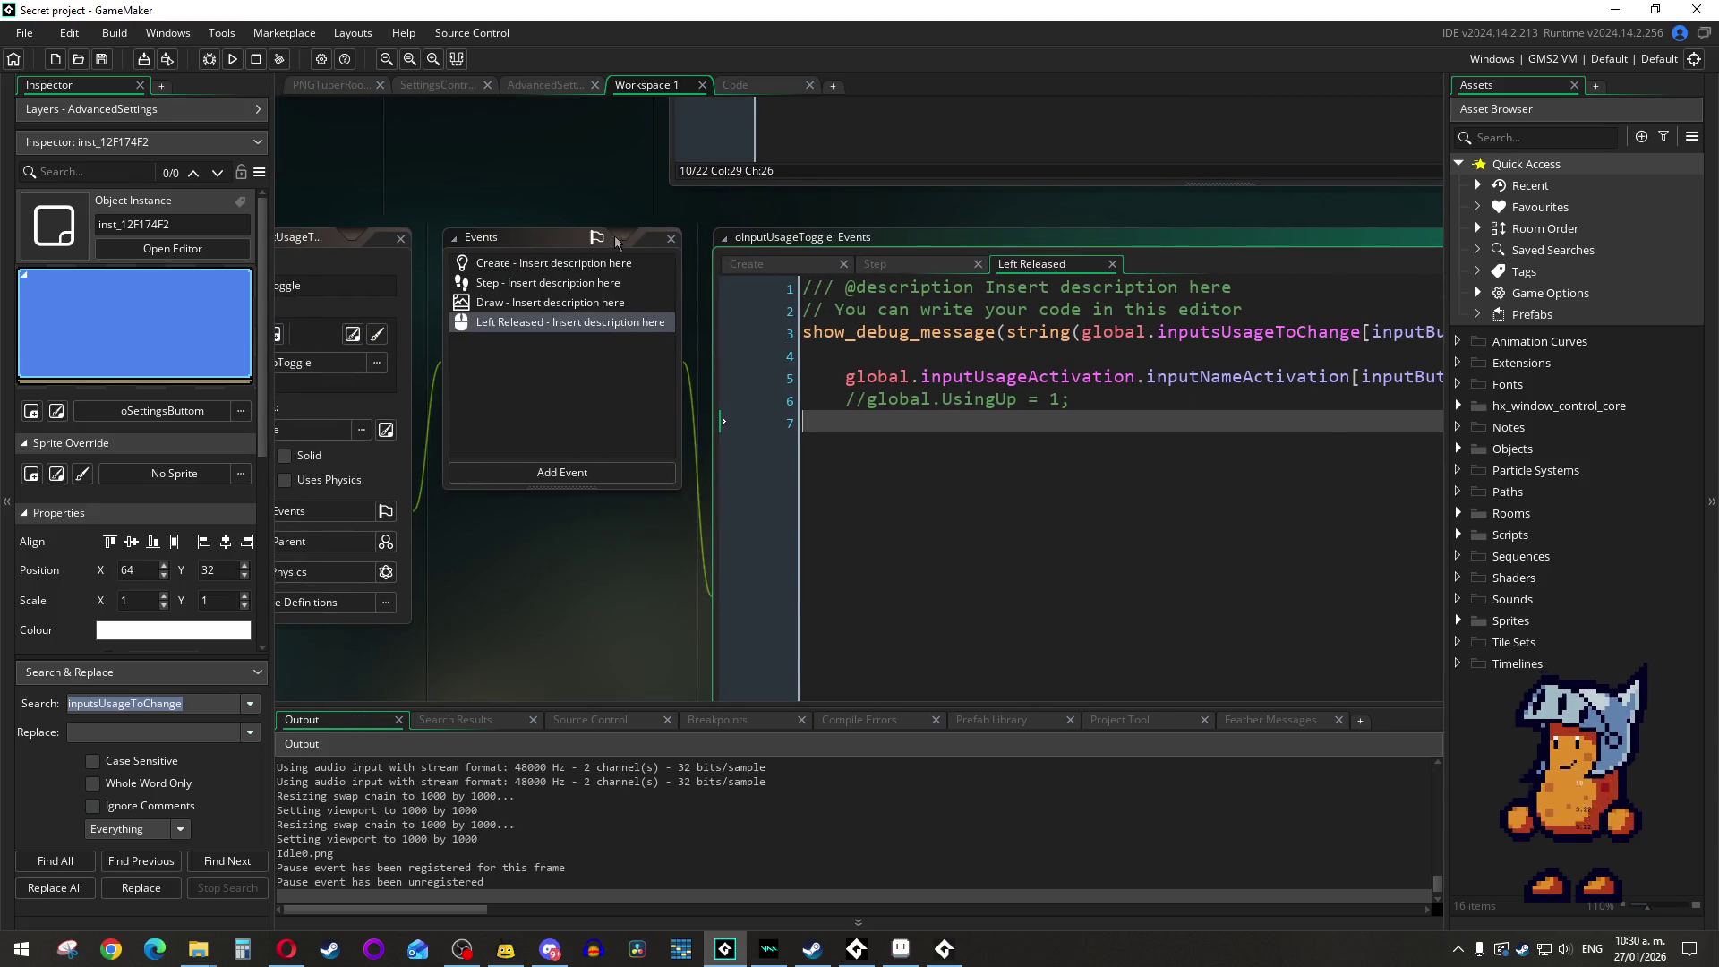
left_click(537, 301)
left_click_drag(1200, 260, 1056, 269)
scroll(985, 376, "right", 15)
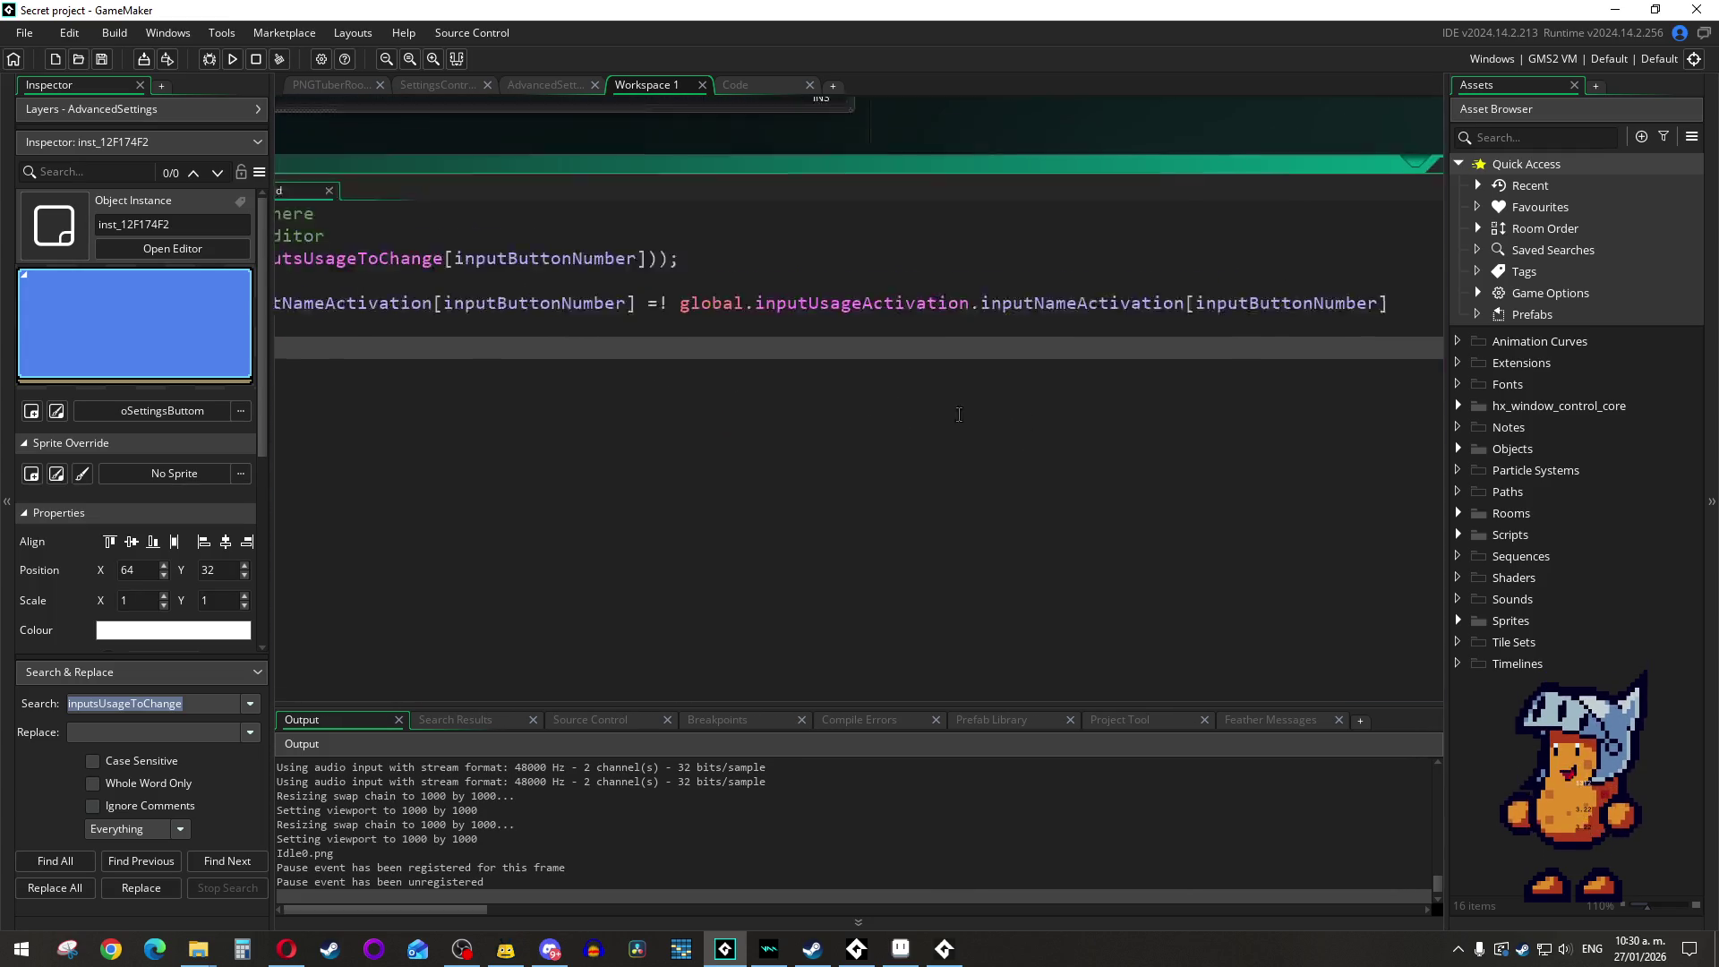
scroll(959, 414, "left", 15)
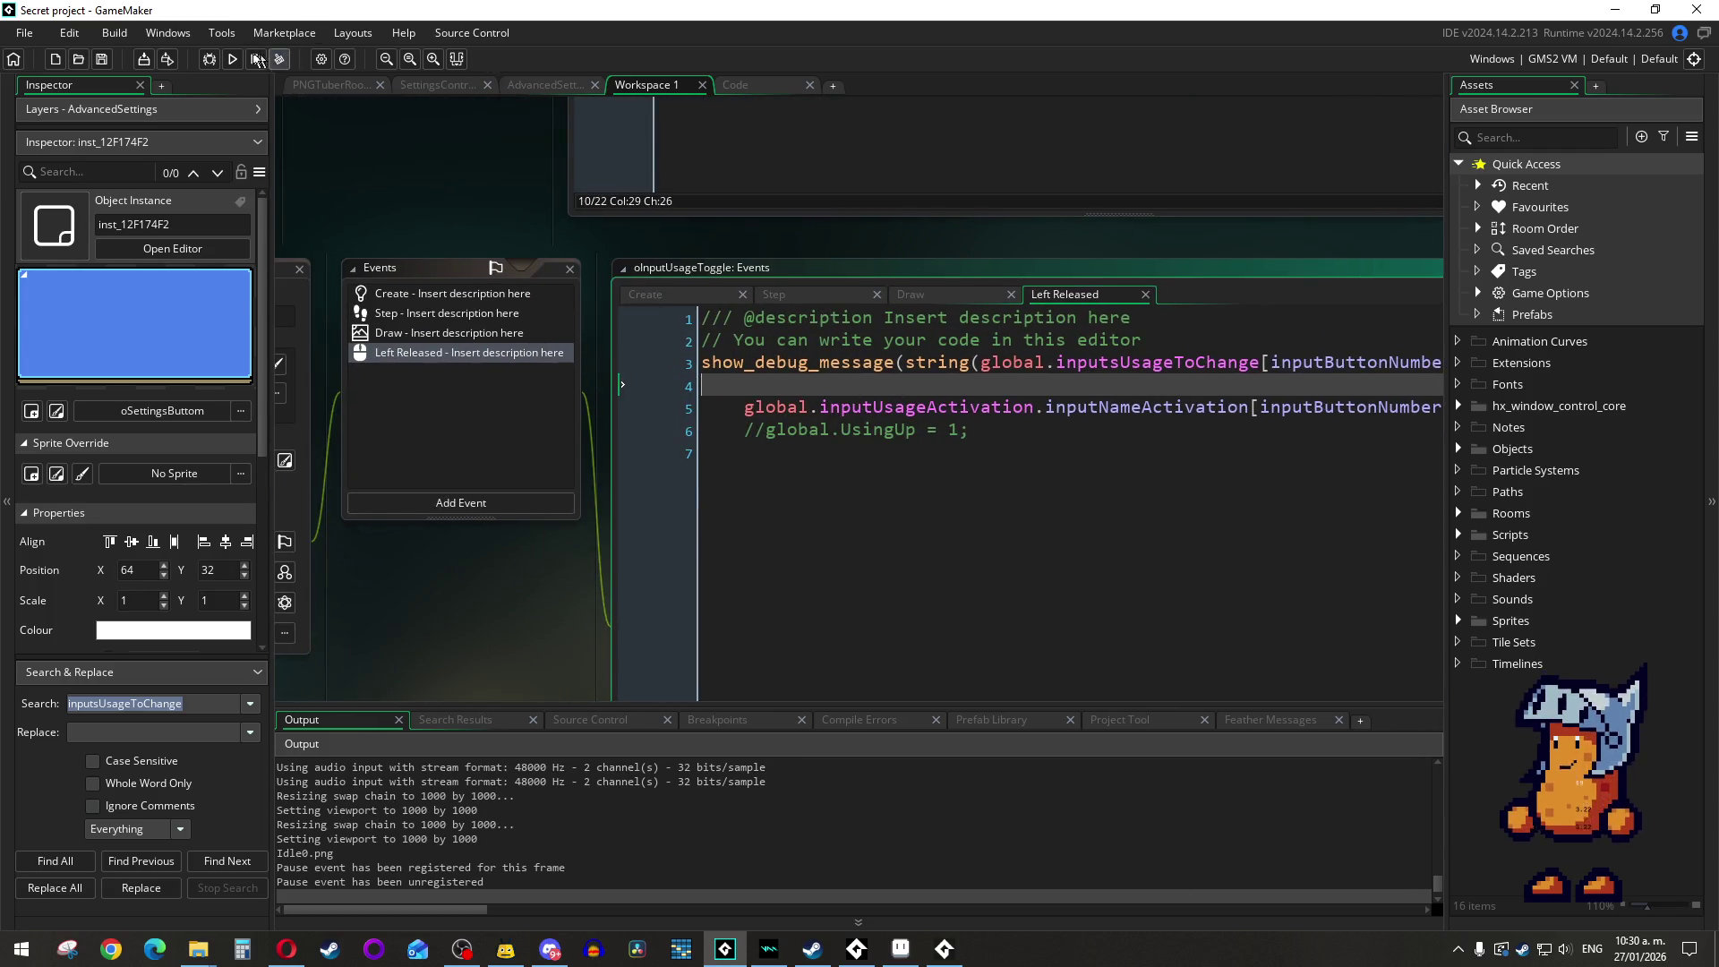
Step: Relaunch the game and open Settings, then abort on the inputNameActivation code error to reach the Create event
left_click(232, 58)
left_click(905, 507)
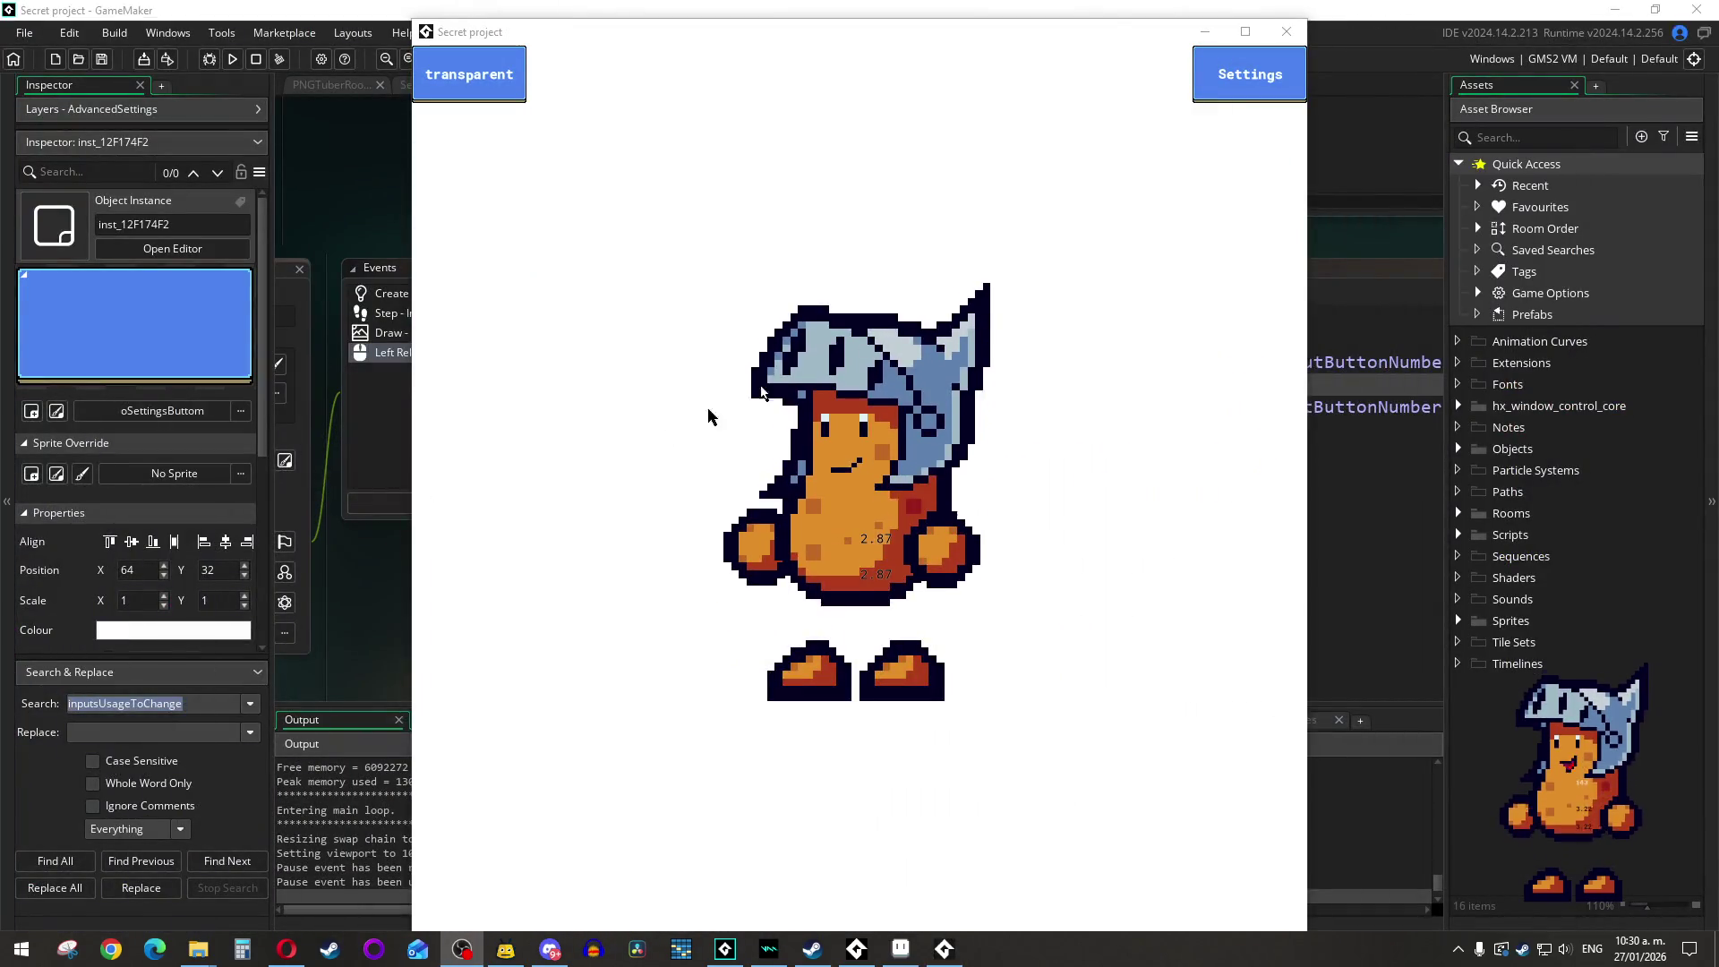
left_click(1205, 90)
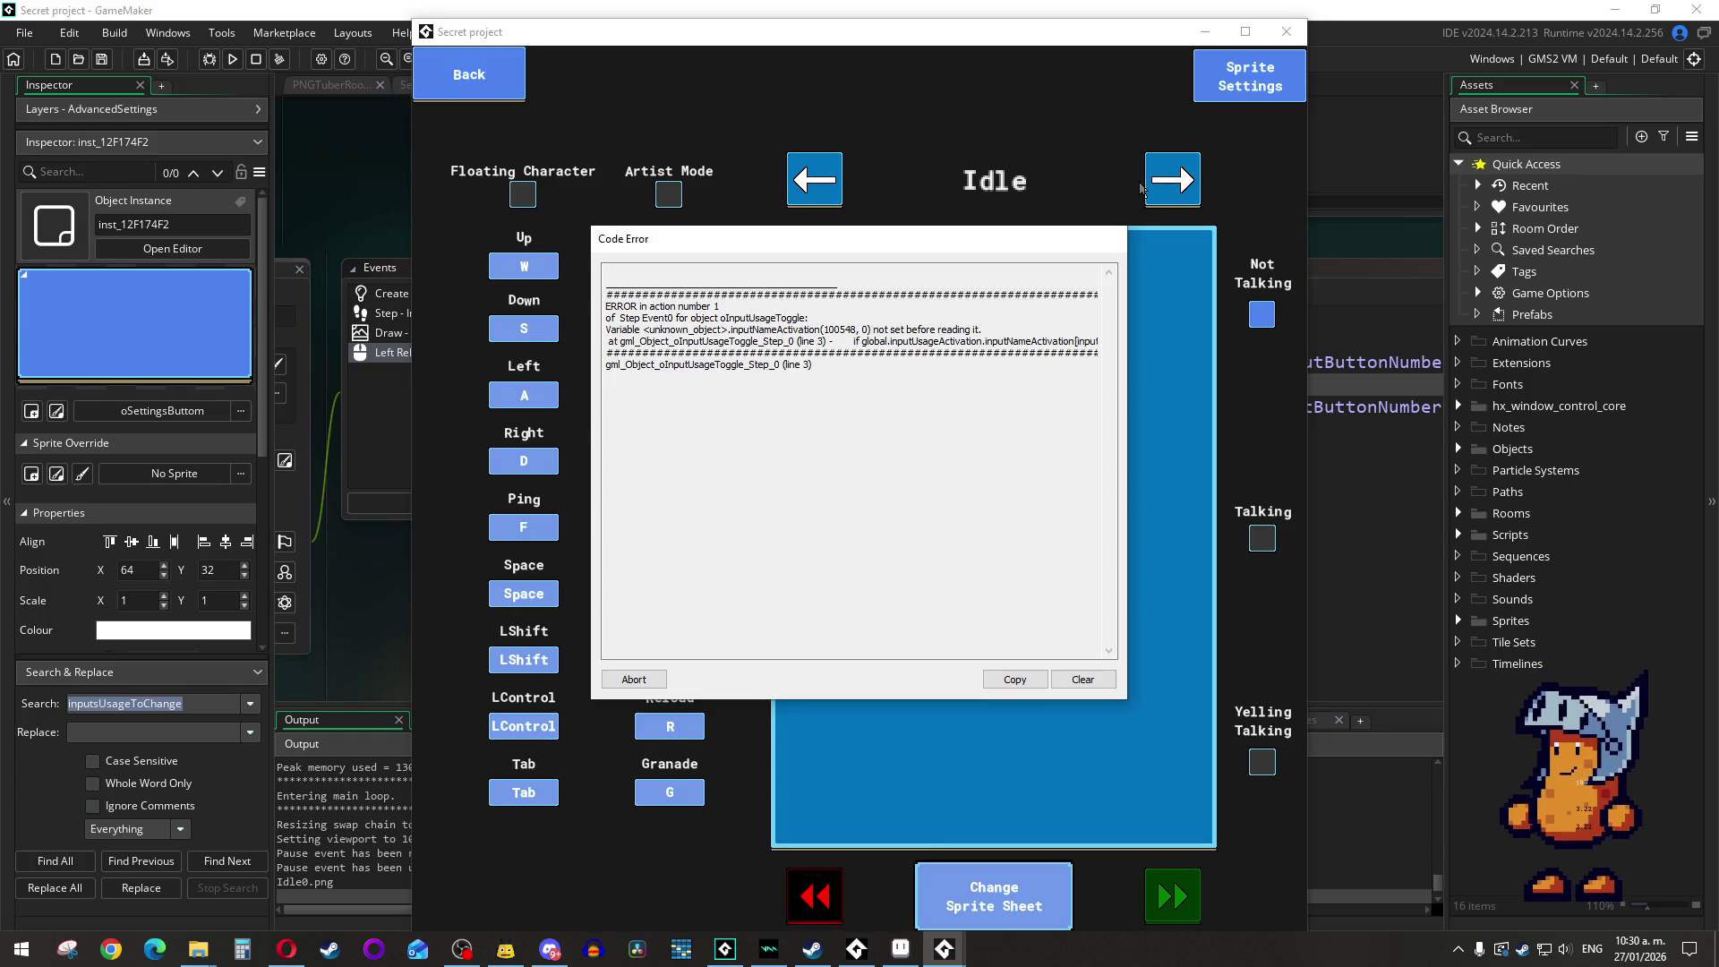
left_click(664, 680)
middle_click(1164, 397)
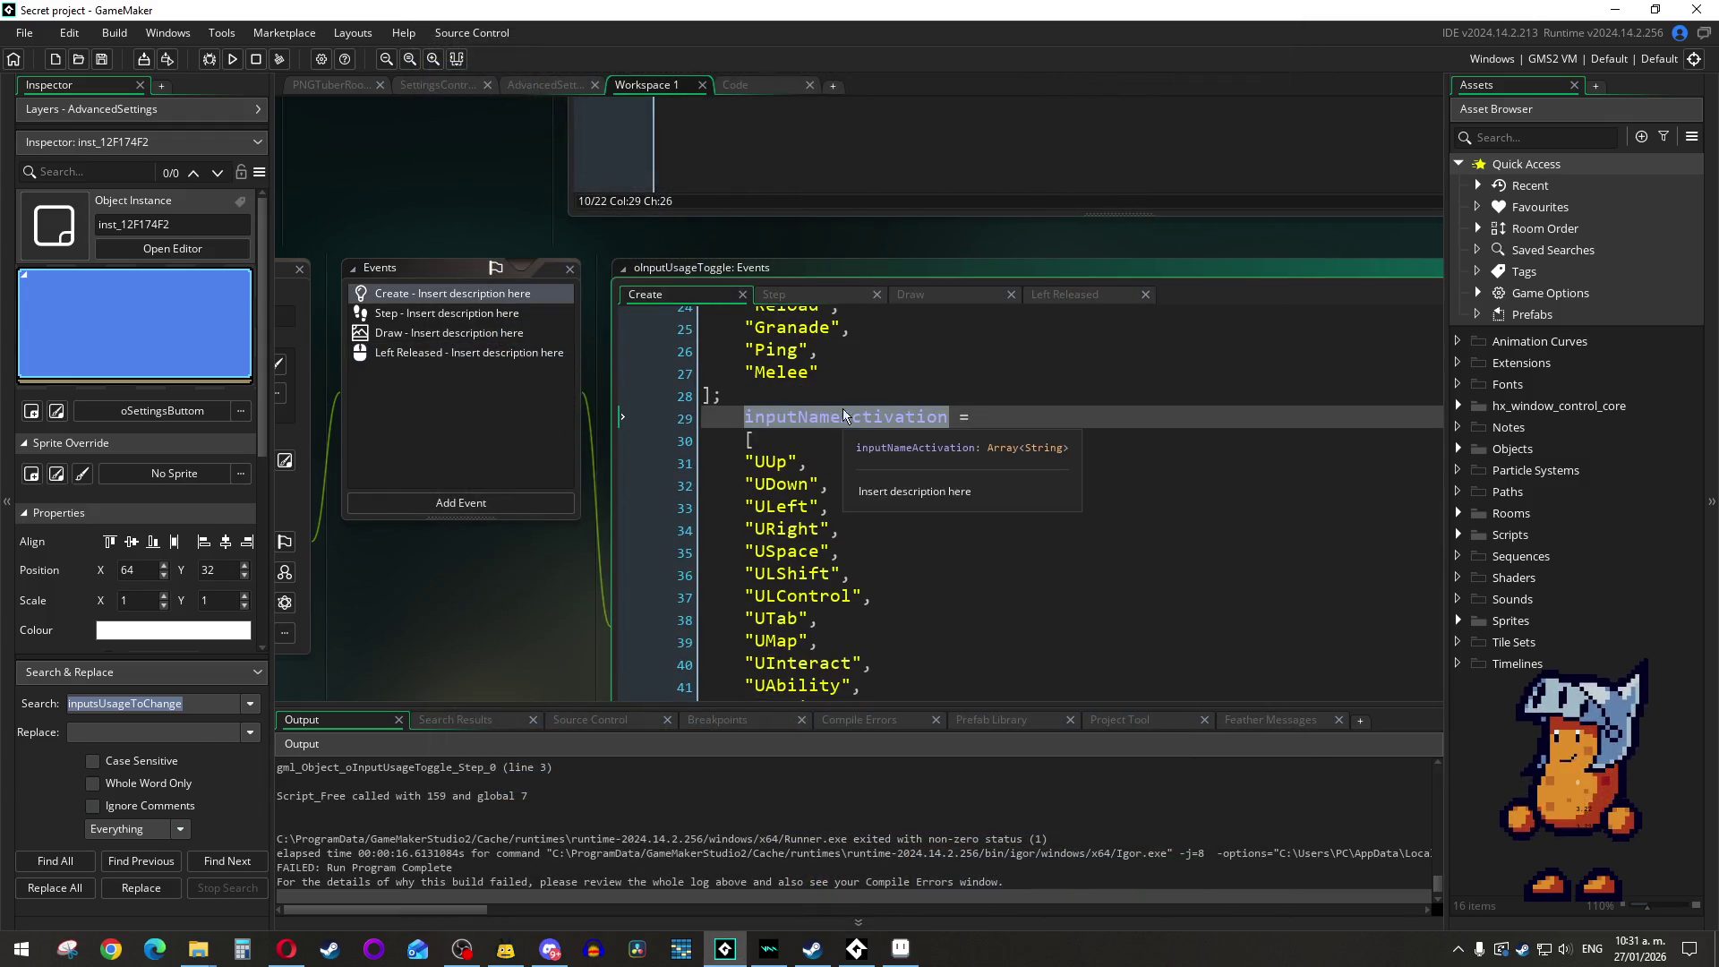
Step: Remove the indent before inputNameActivation on line 29 of the Create event
left_click(859, 506)
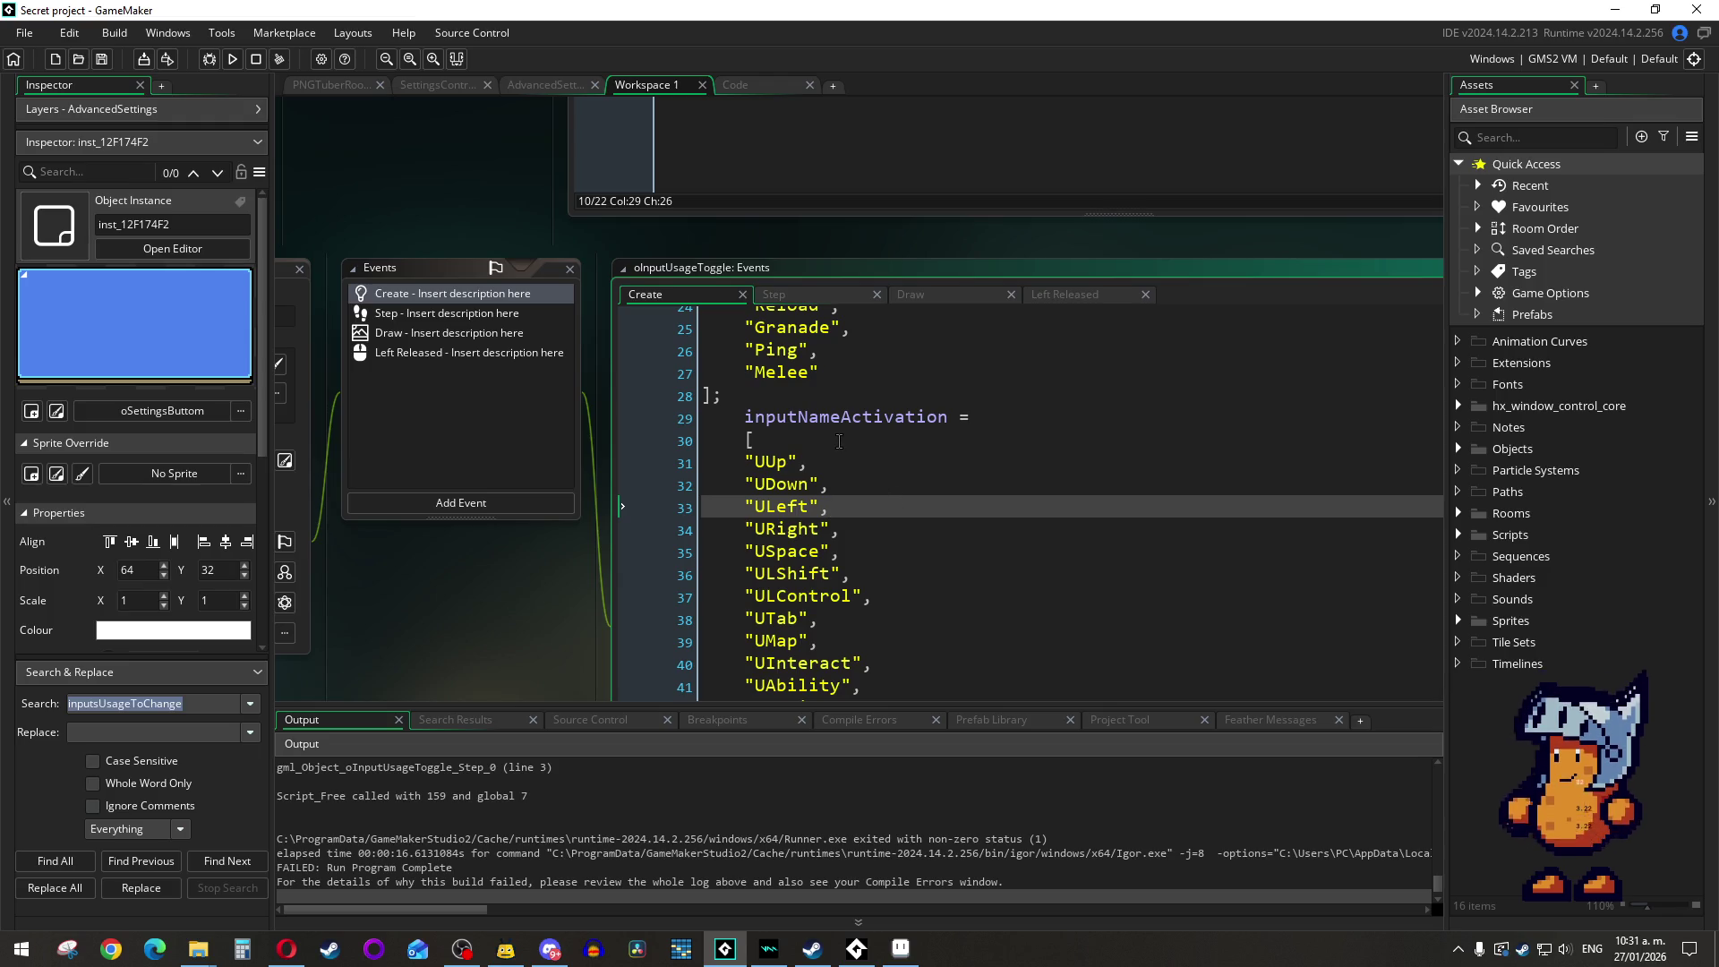
scroll(838, 437, "up", 5)
scroll(834, 429, "down", 5)
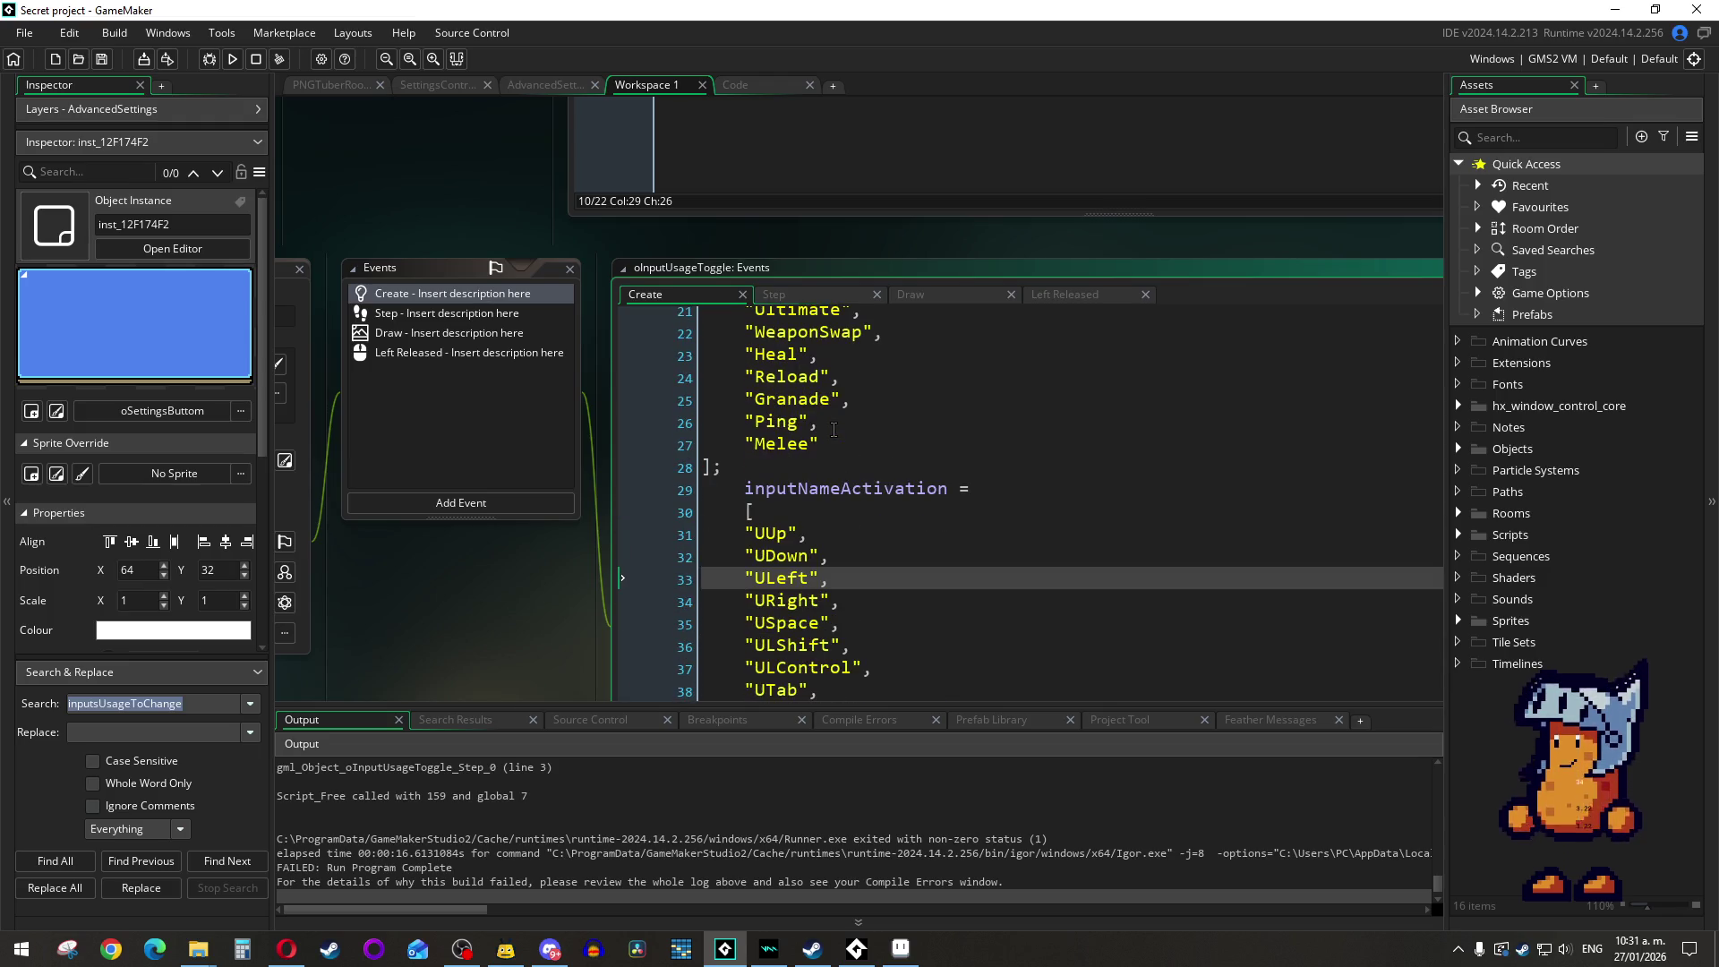
left_click(738, 427)
key("BackSpace")
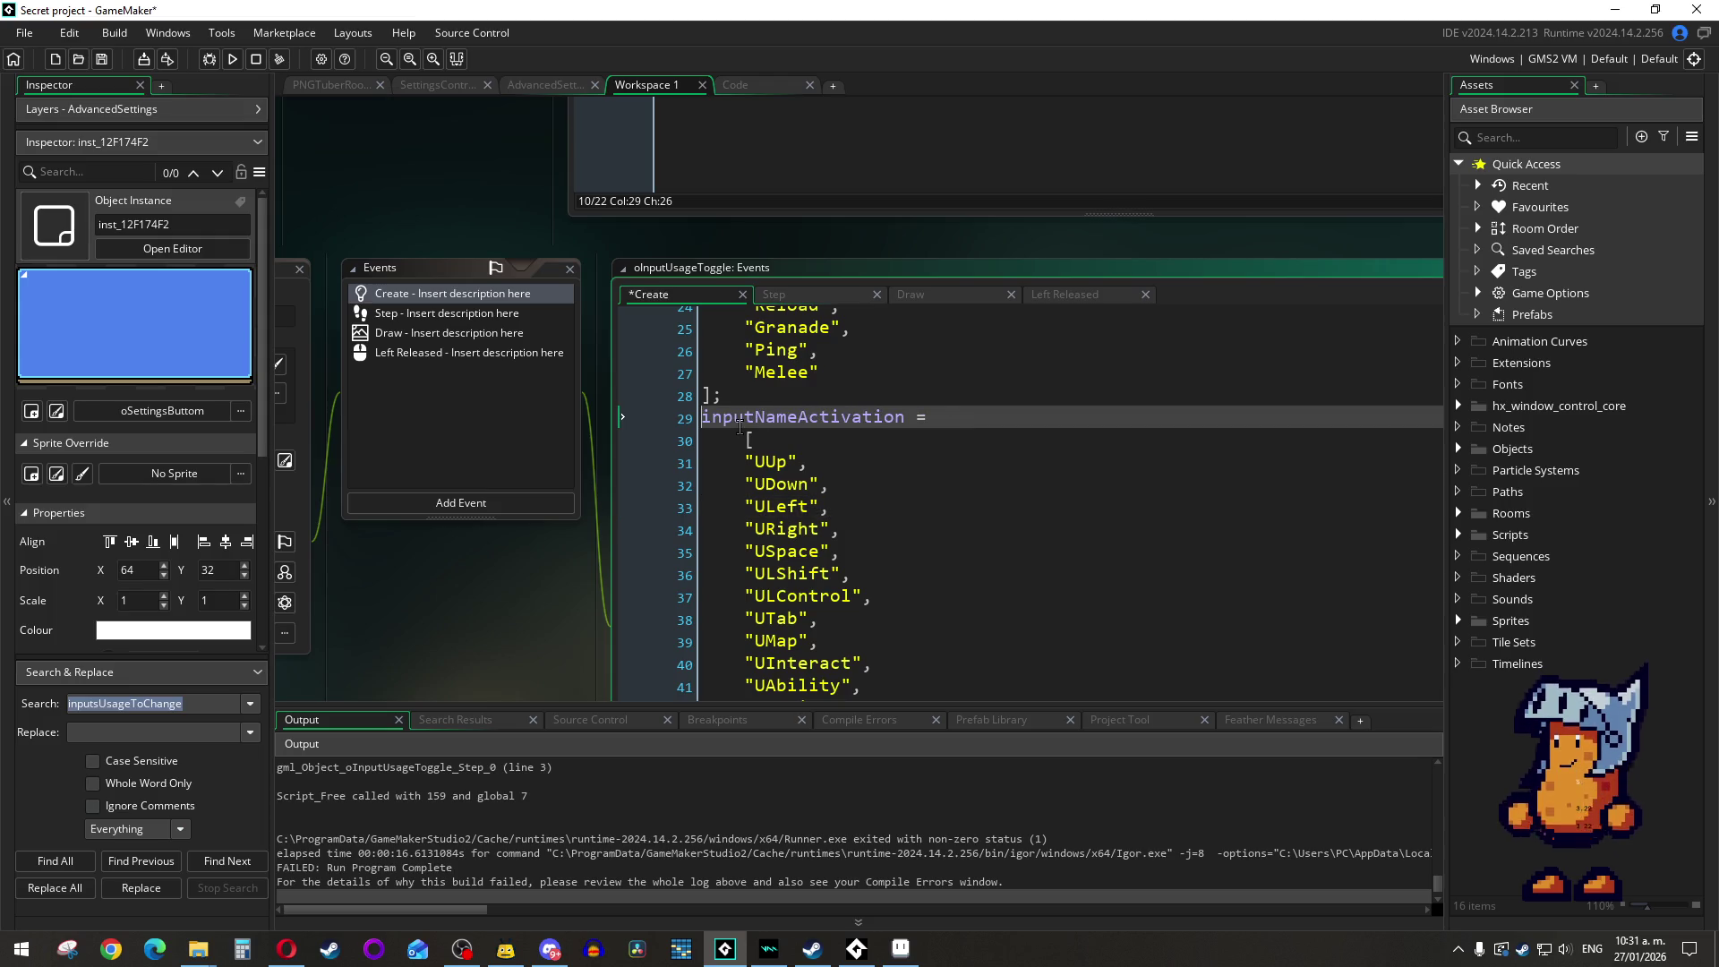
Step: Add a semicolon after the closing bracket on line 49 and rebuild the game
scroll(741, 425, "up", 1)
scroll(757, 419, "down", 1)
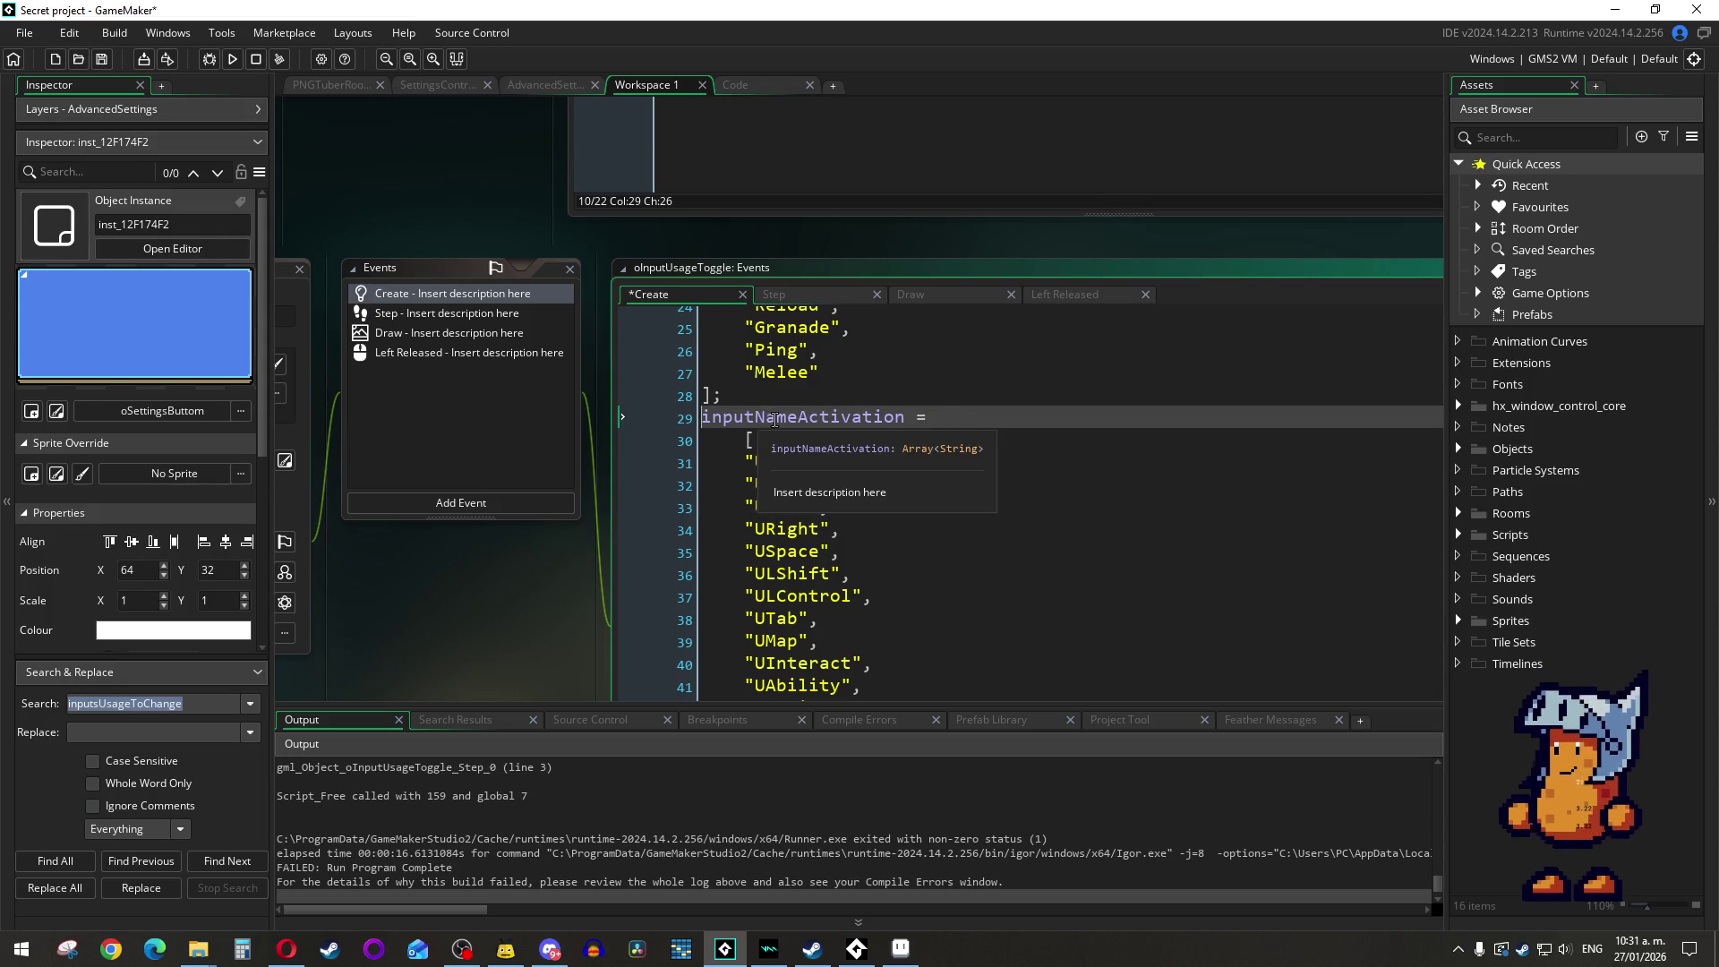
scroll(774, 421, "up", 4)
scroll(773, 421, "up", 5)
scroll(774, 421, "down", 2)
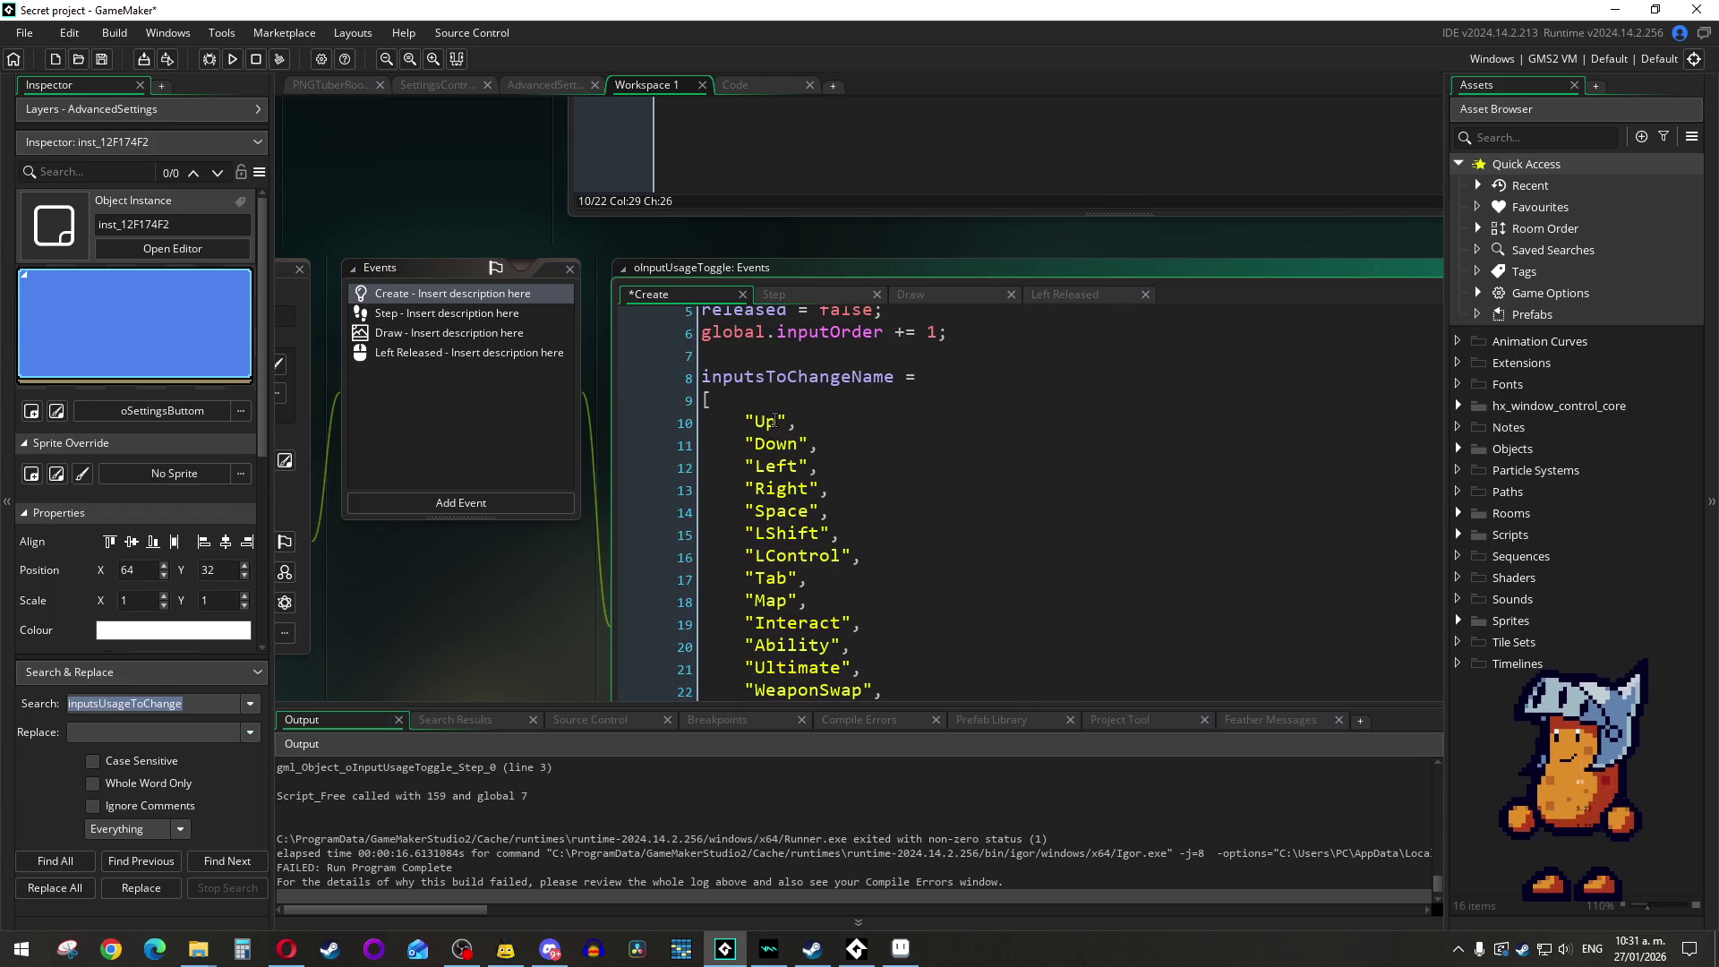
scroll(775, 421, "down", 6)
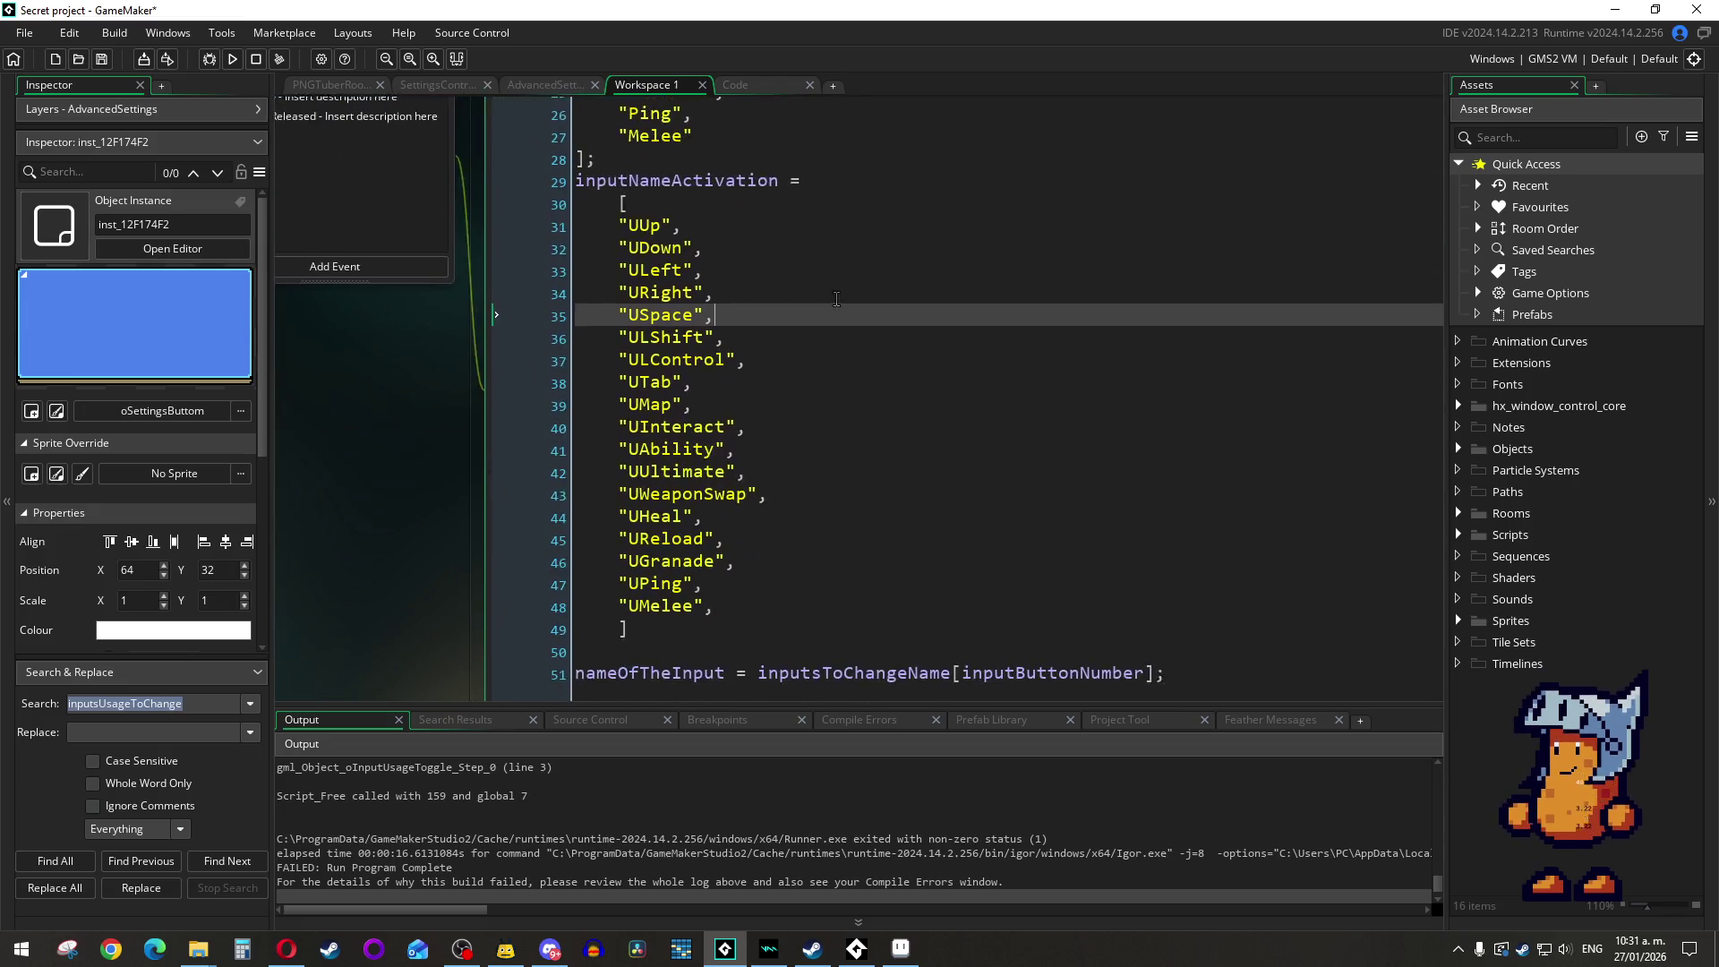
left_click(692, 607)
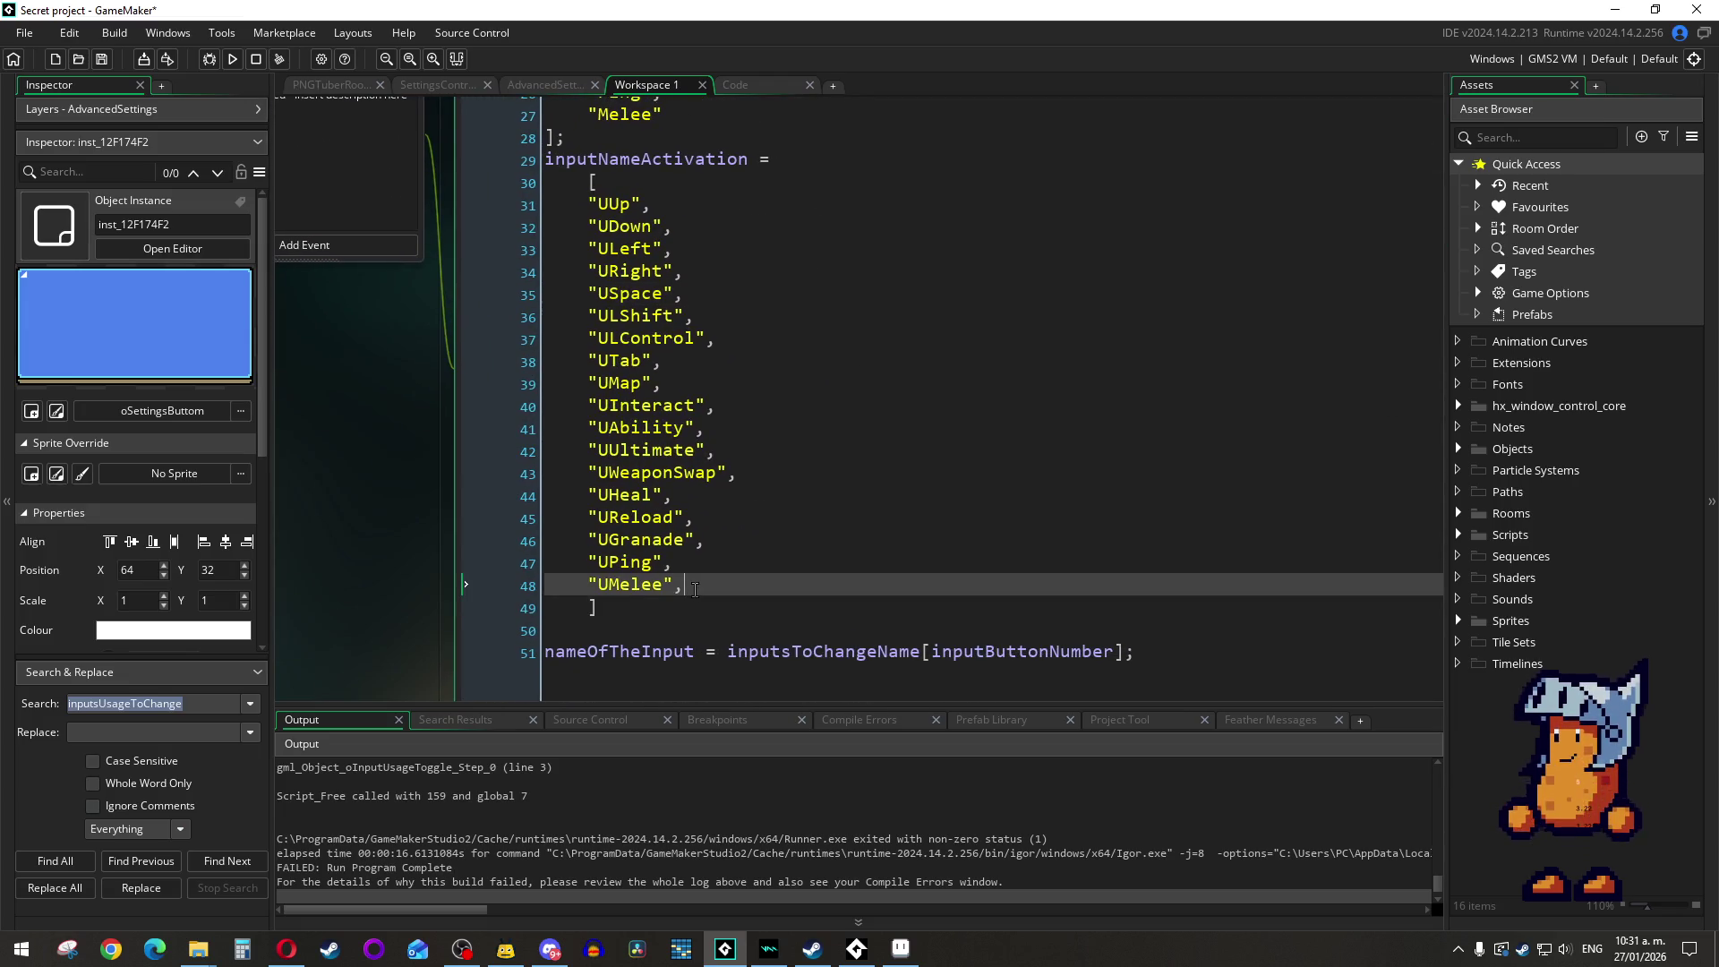
type(";")
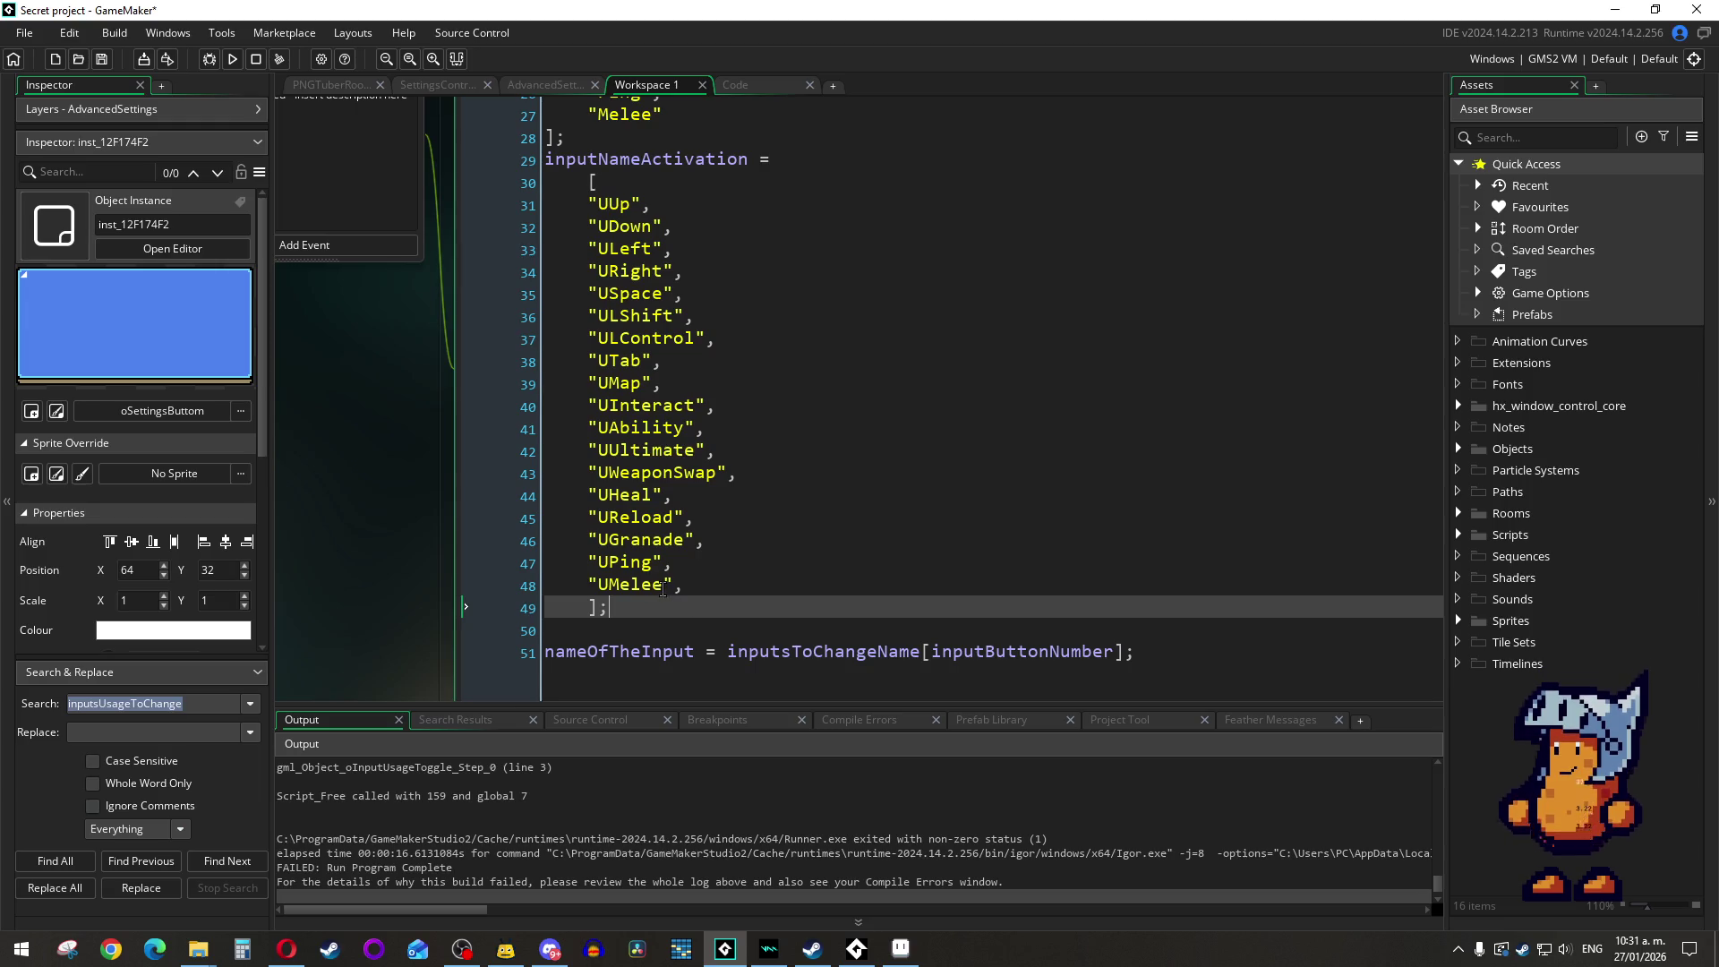
left_click(233, 59)
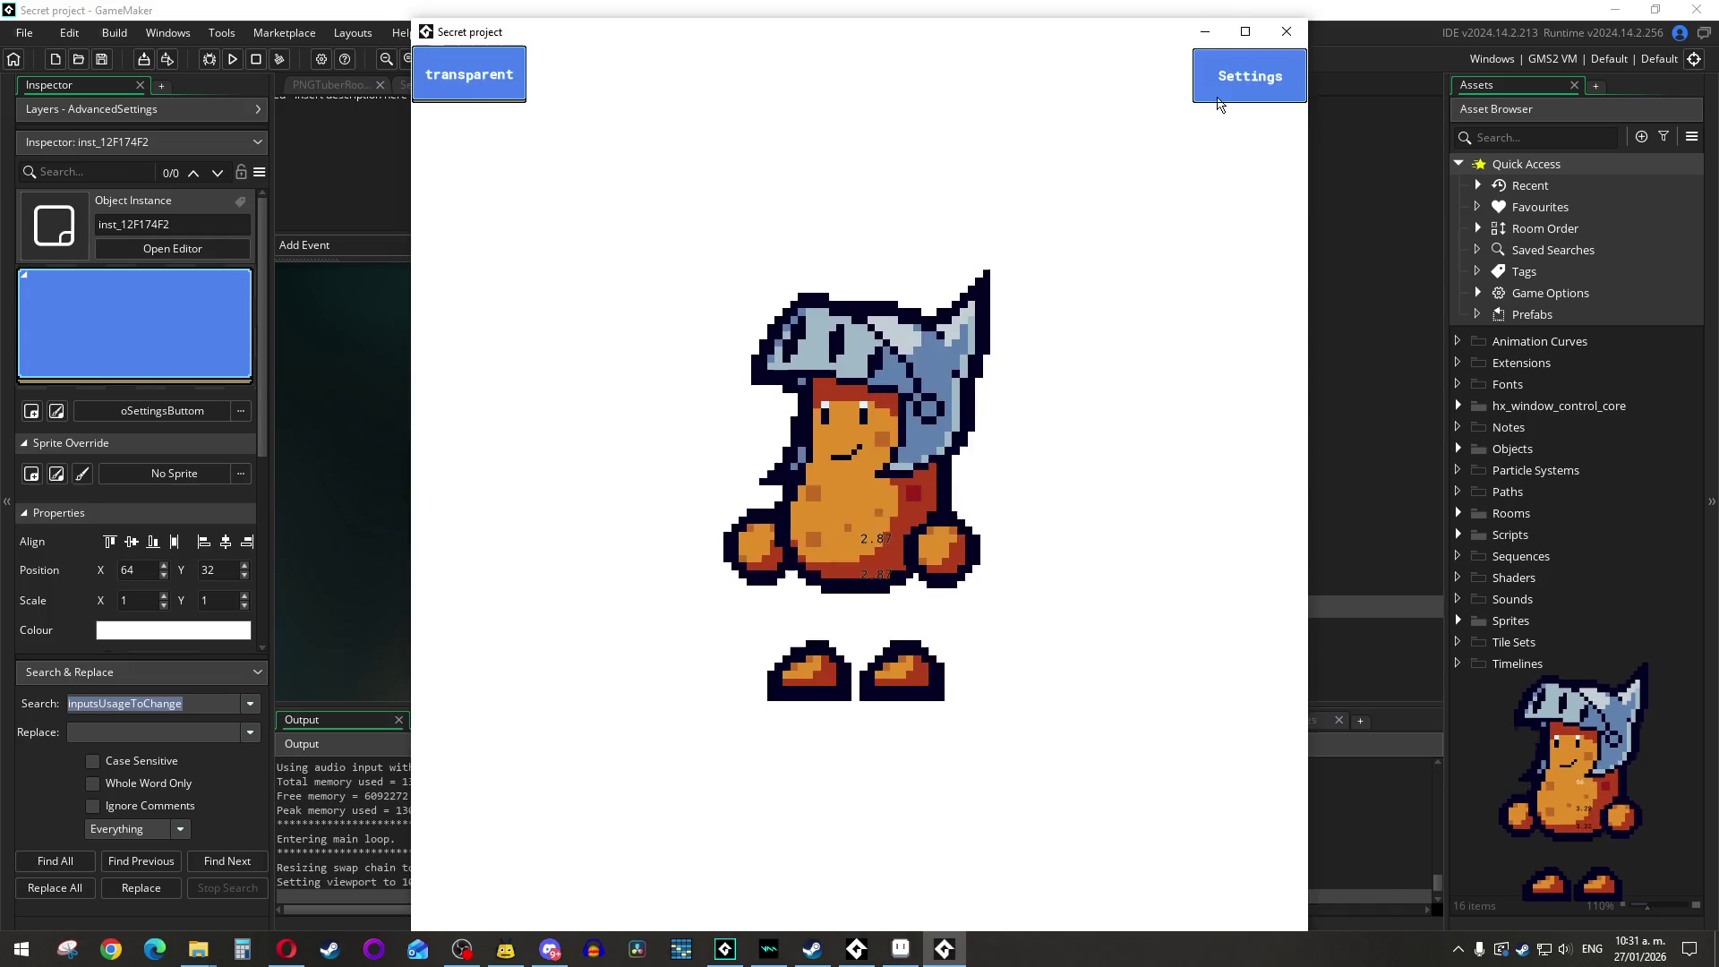
left_click(1245, 73)
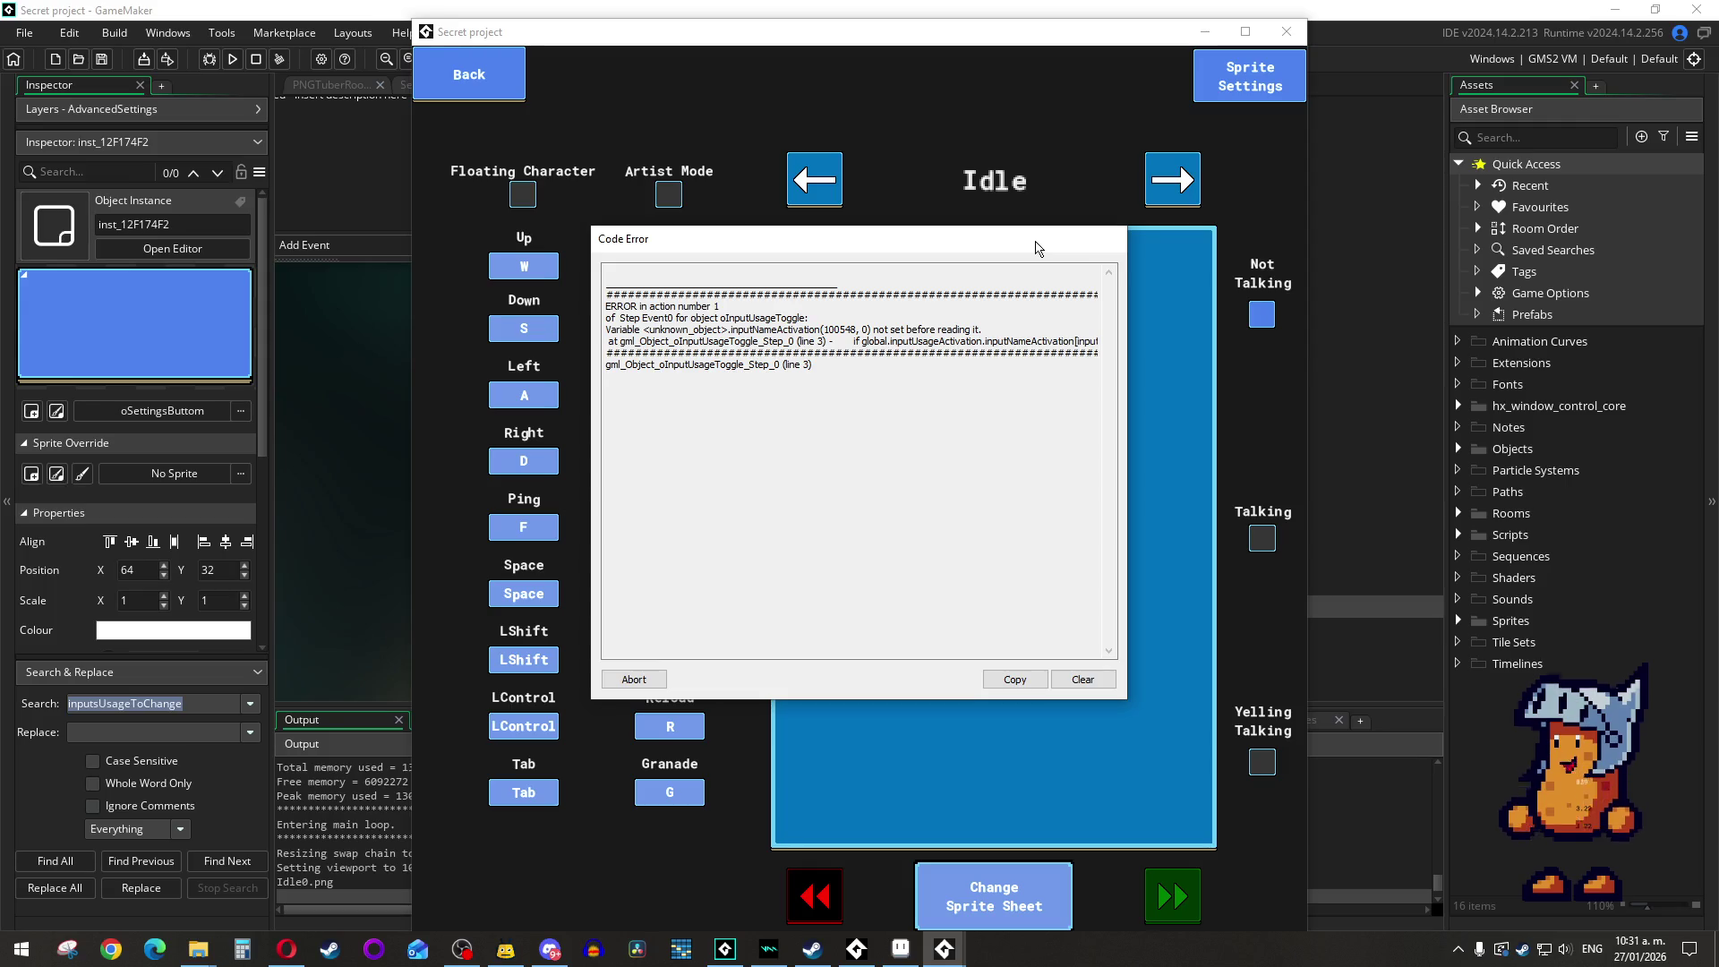
left_click(654, 679)
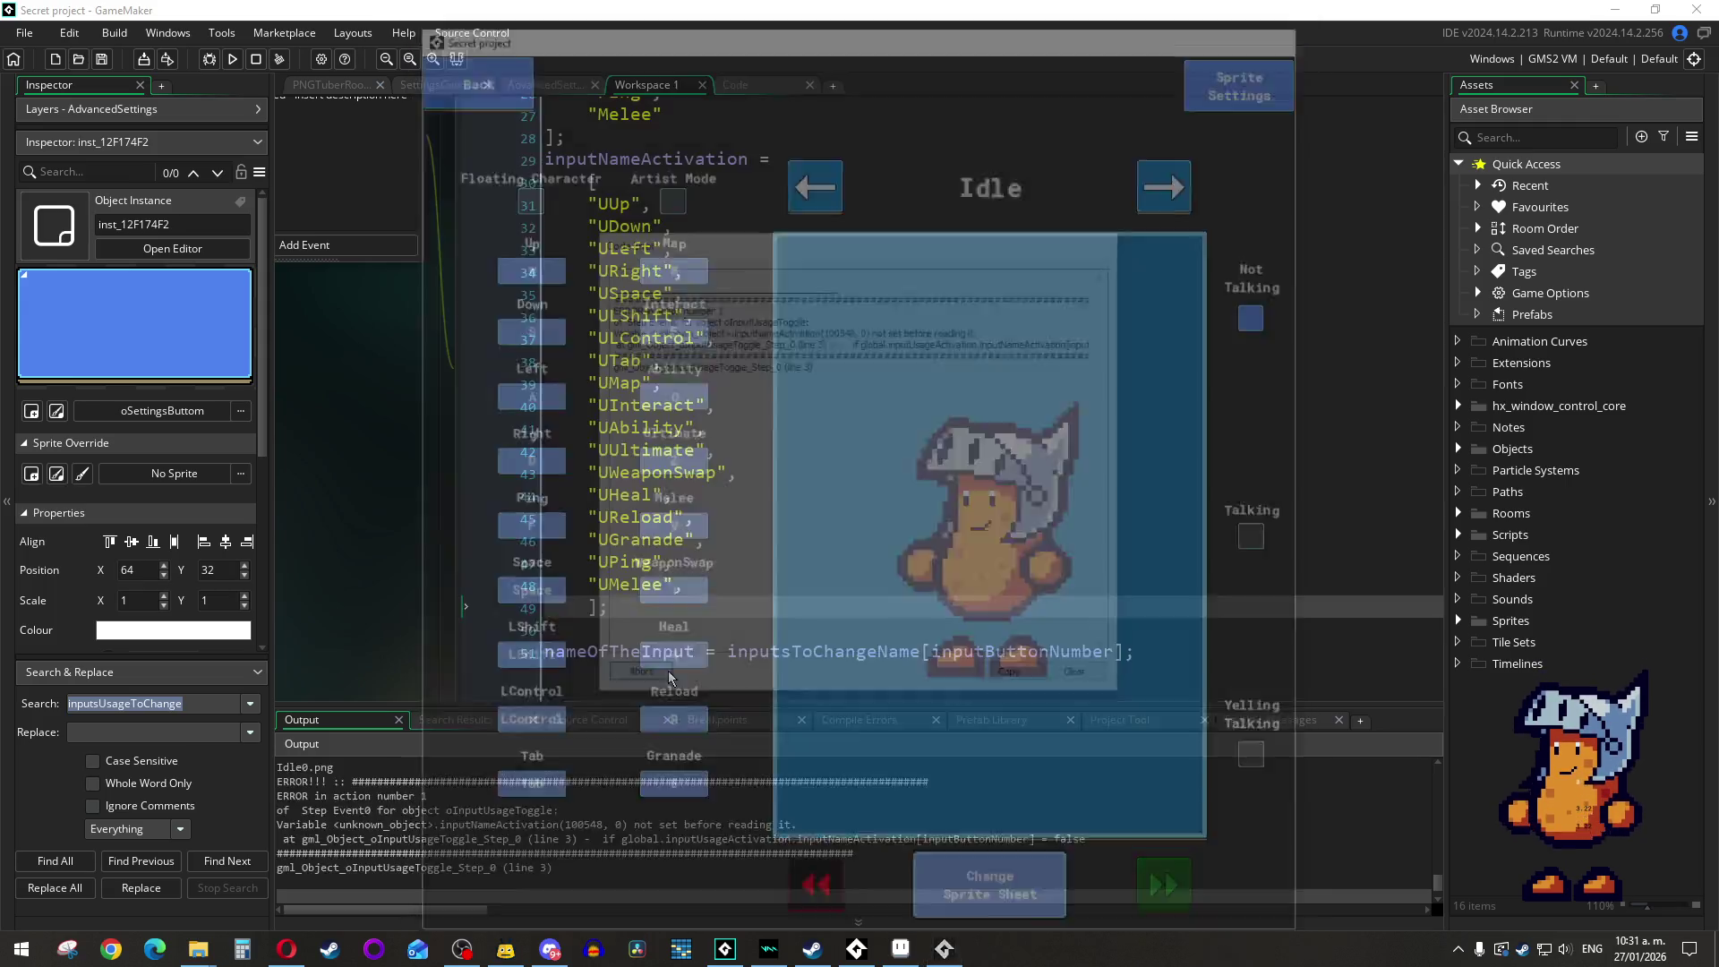
scroll(897, 252, "up", 8)
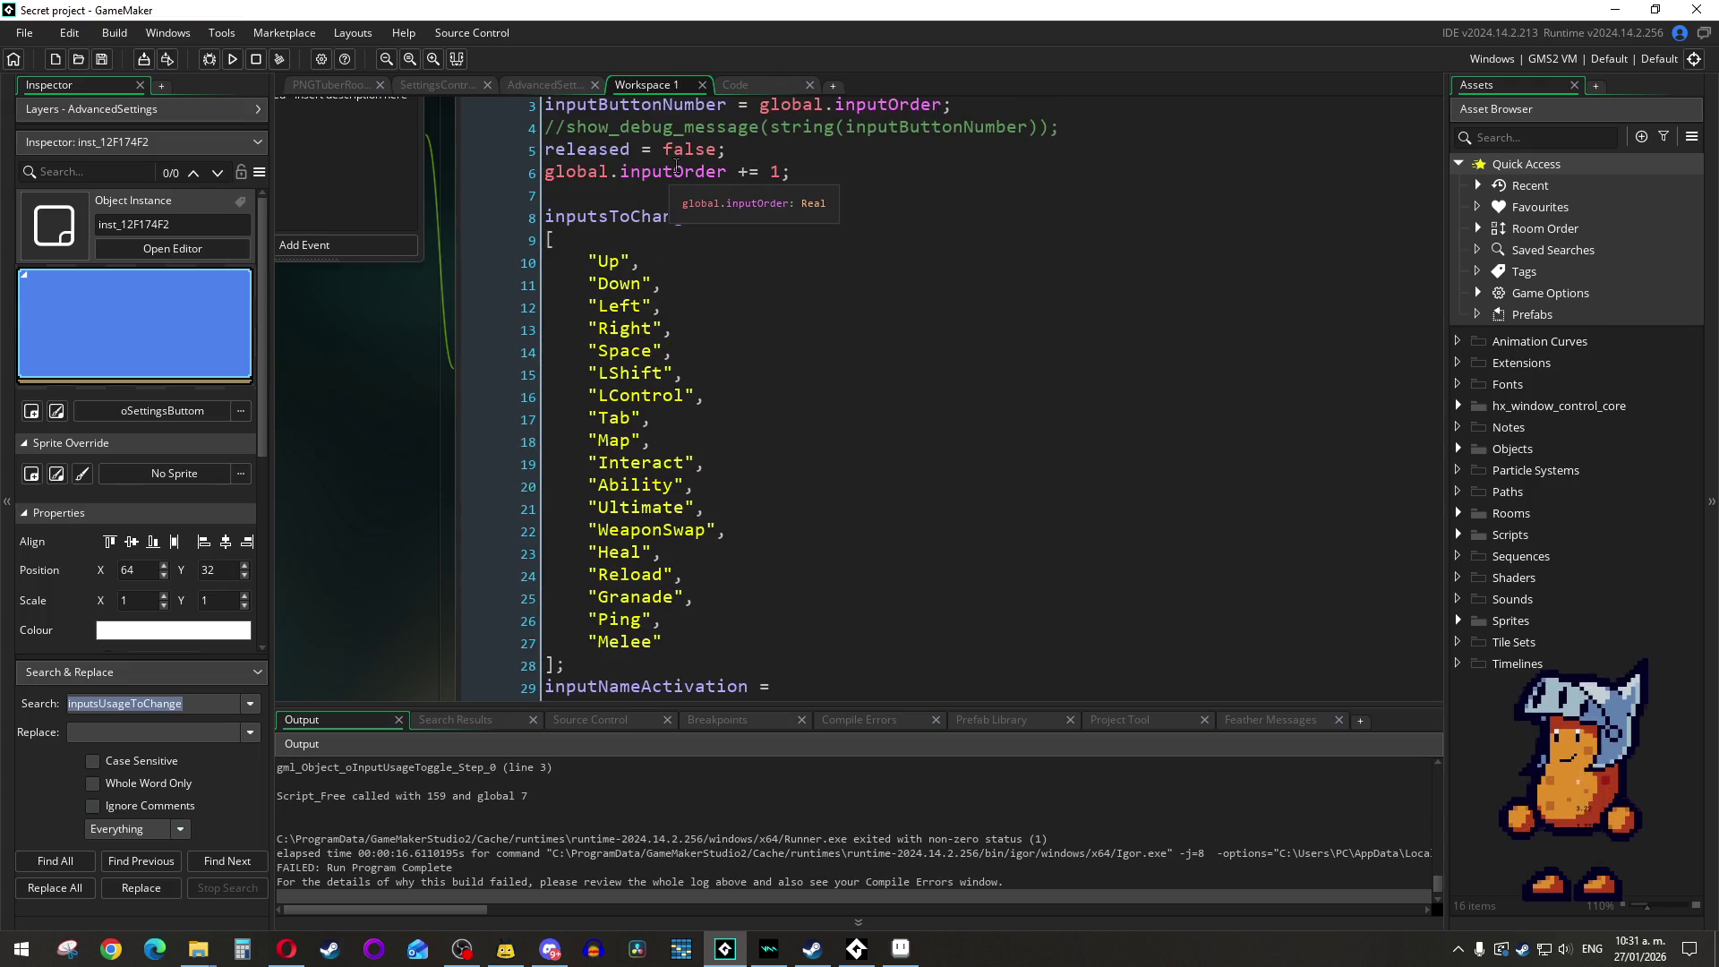
scroll(676, 167, "up", 3)
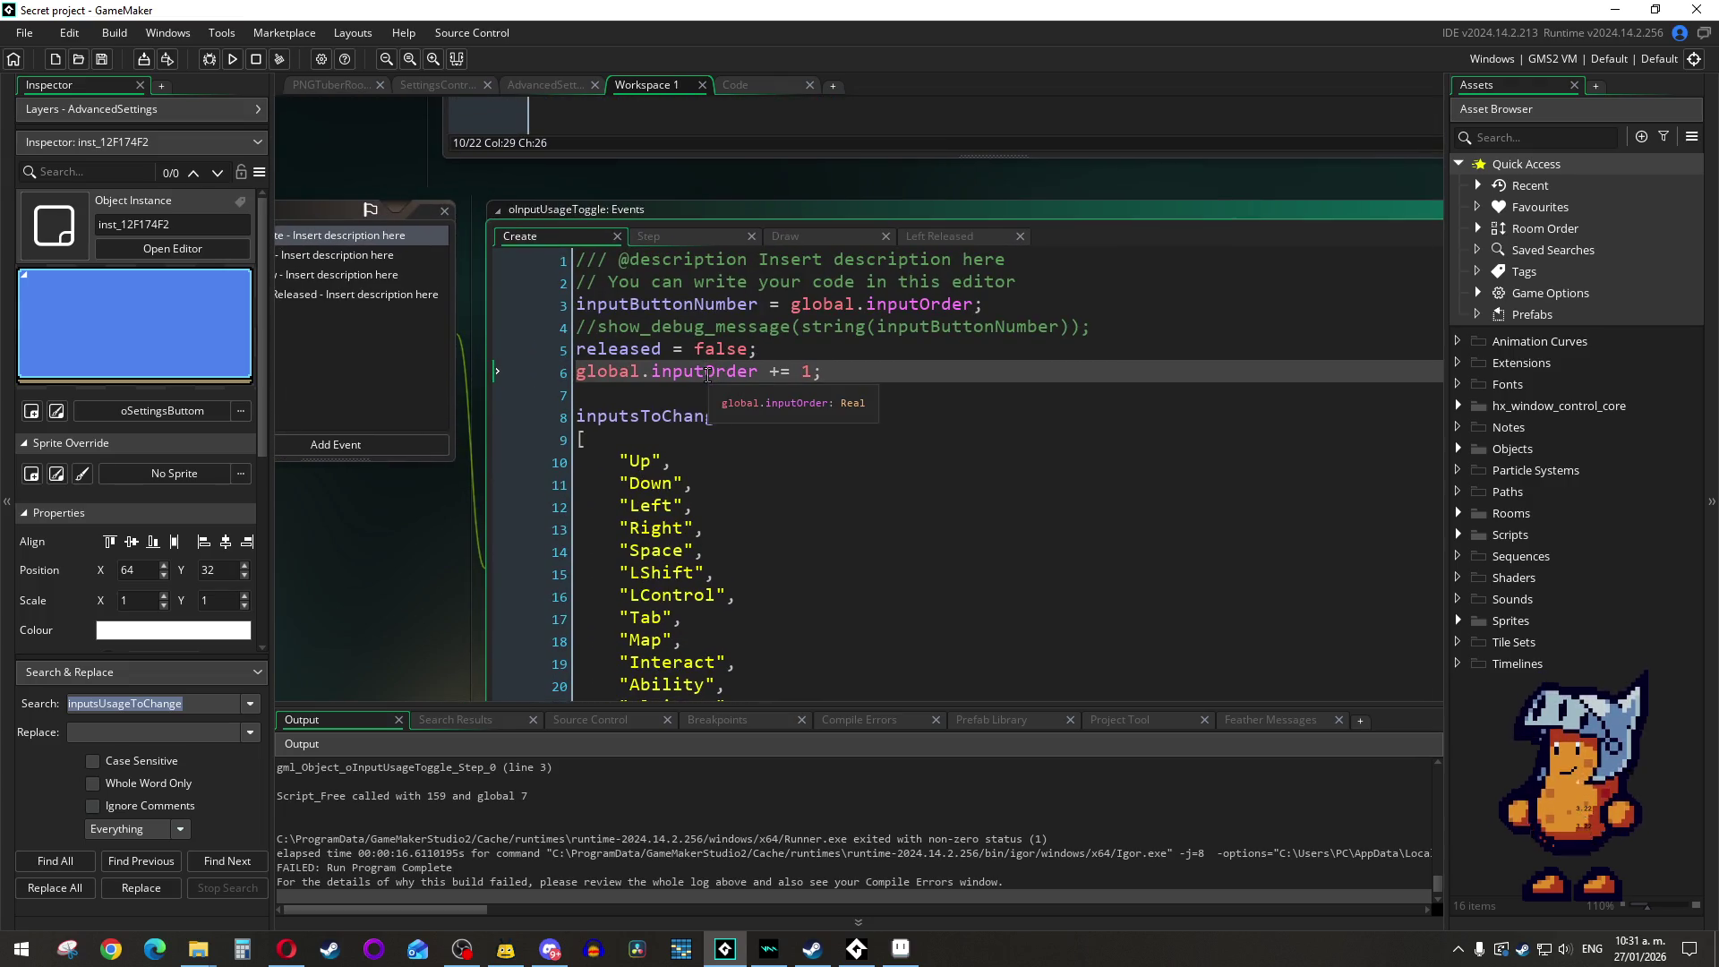
left_click(720, 371)
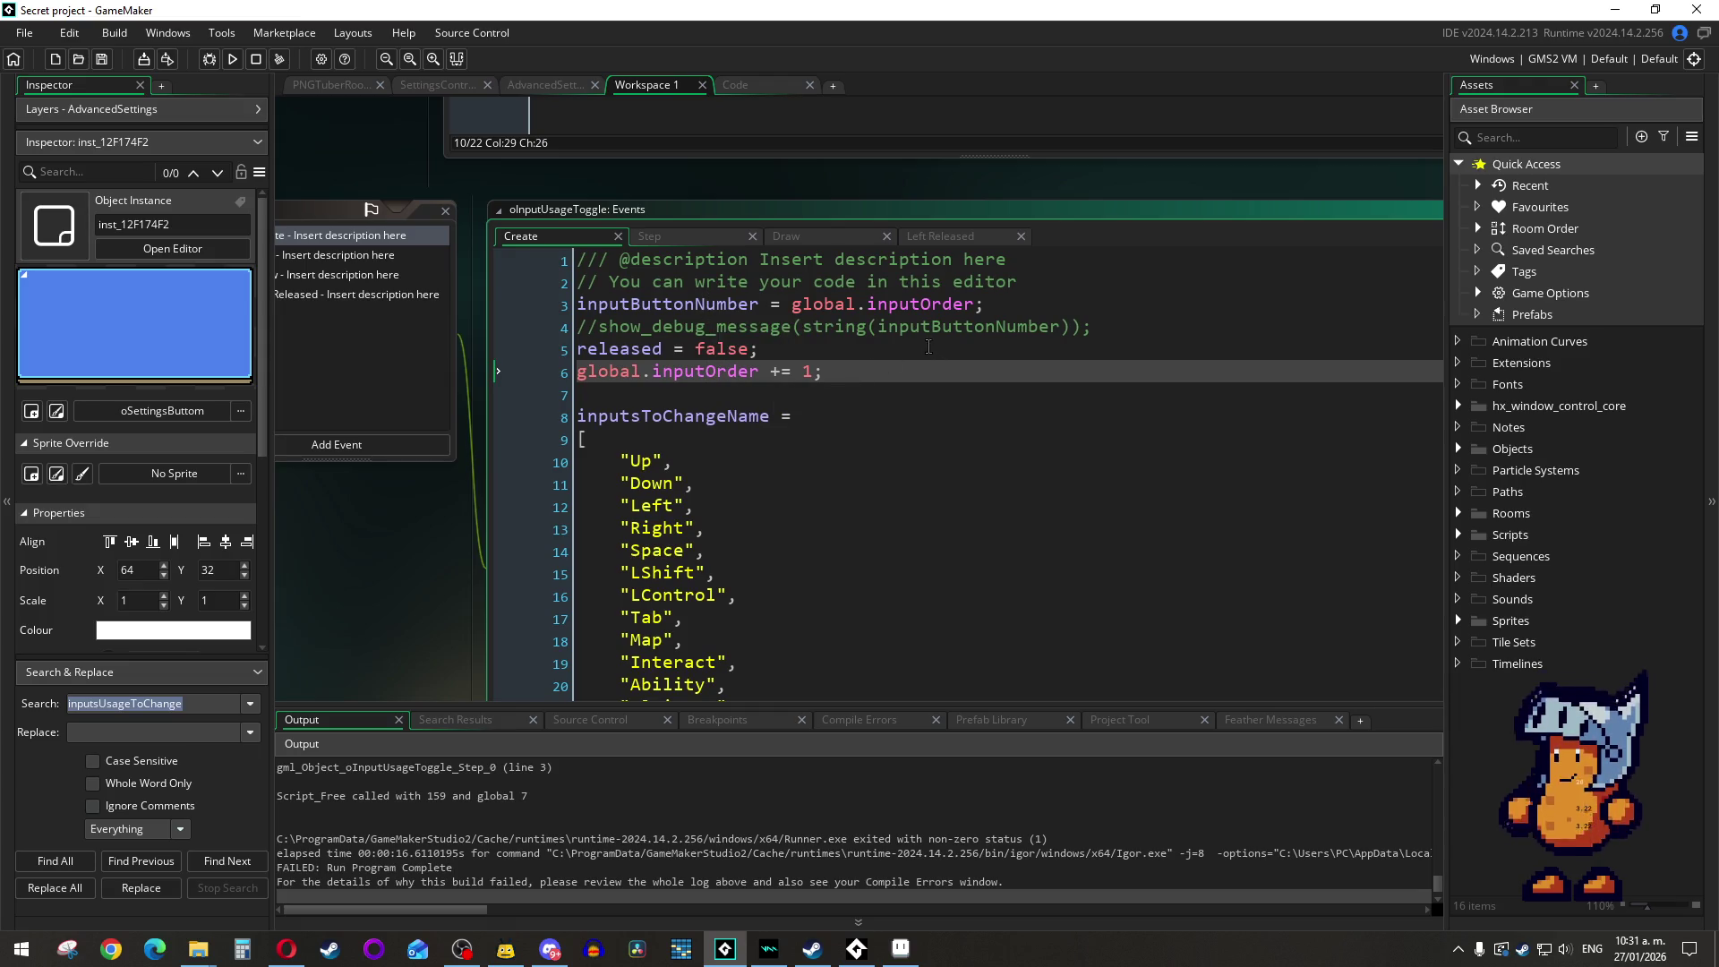
left_click(231, 58)
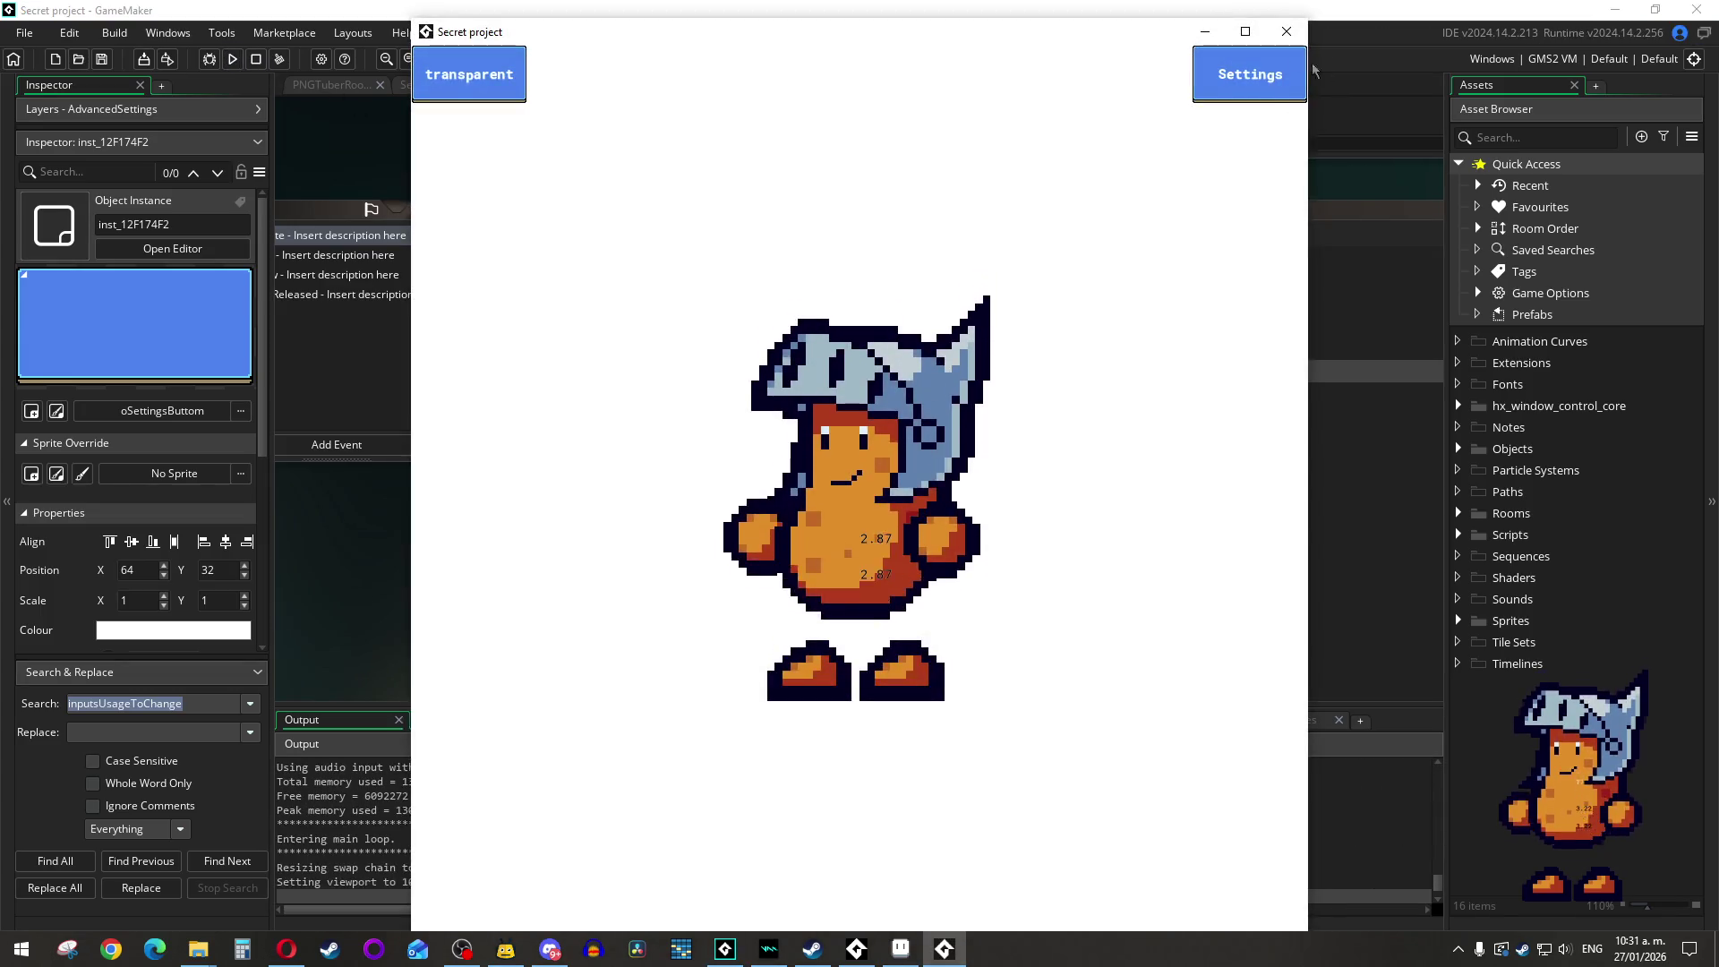
left_click(1289, 78)
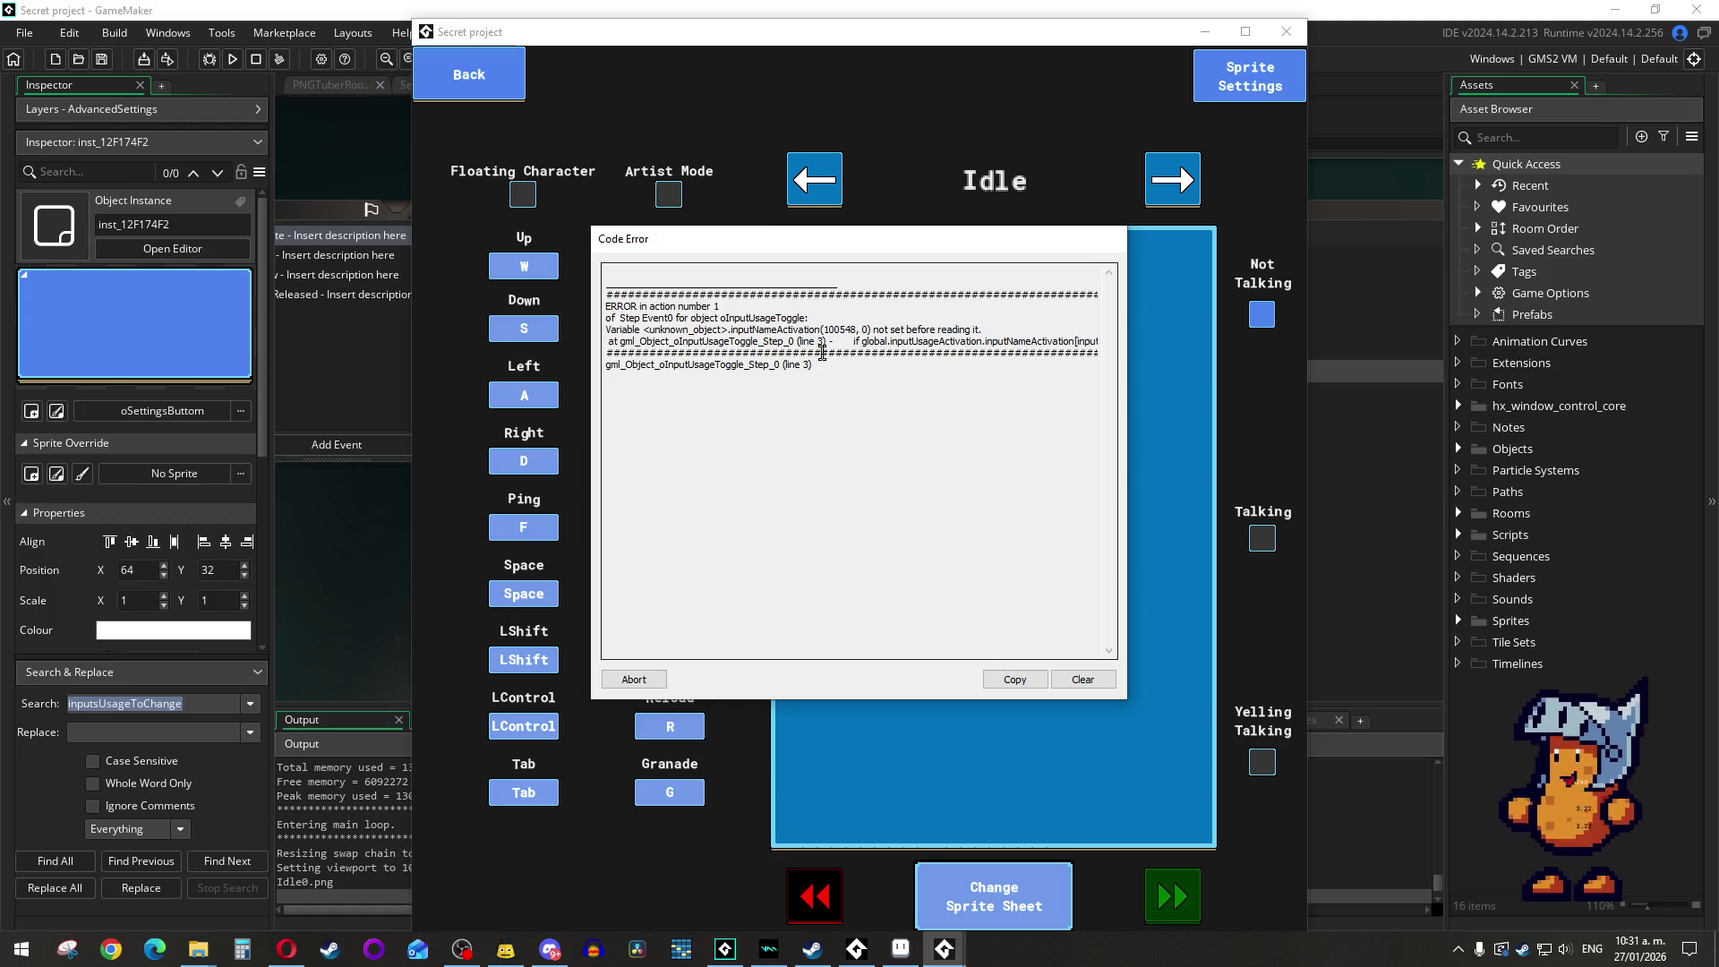
left_click(646, 678)
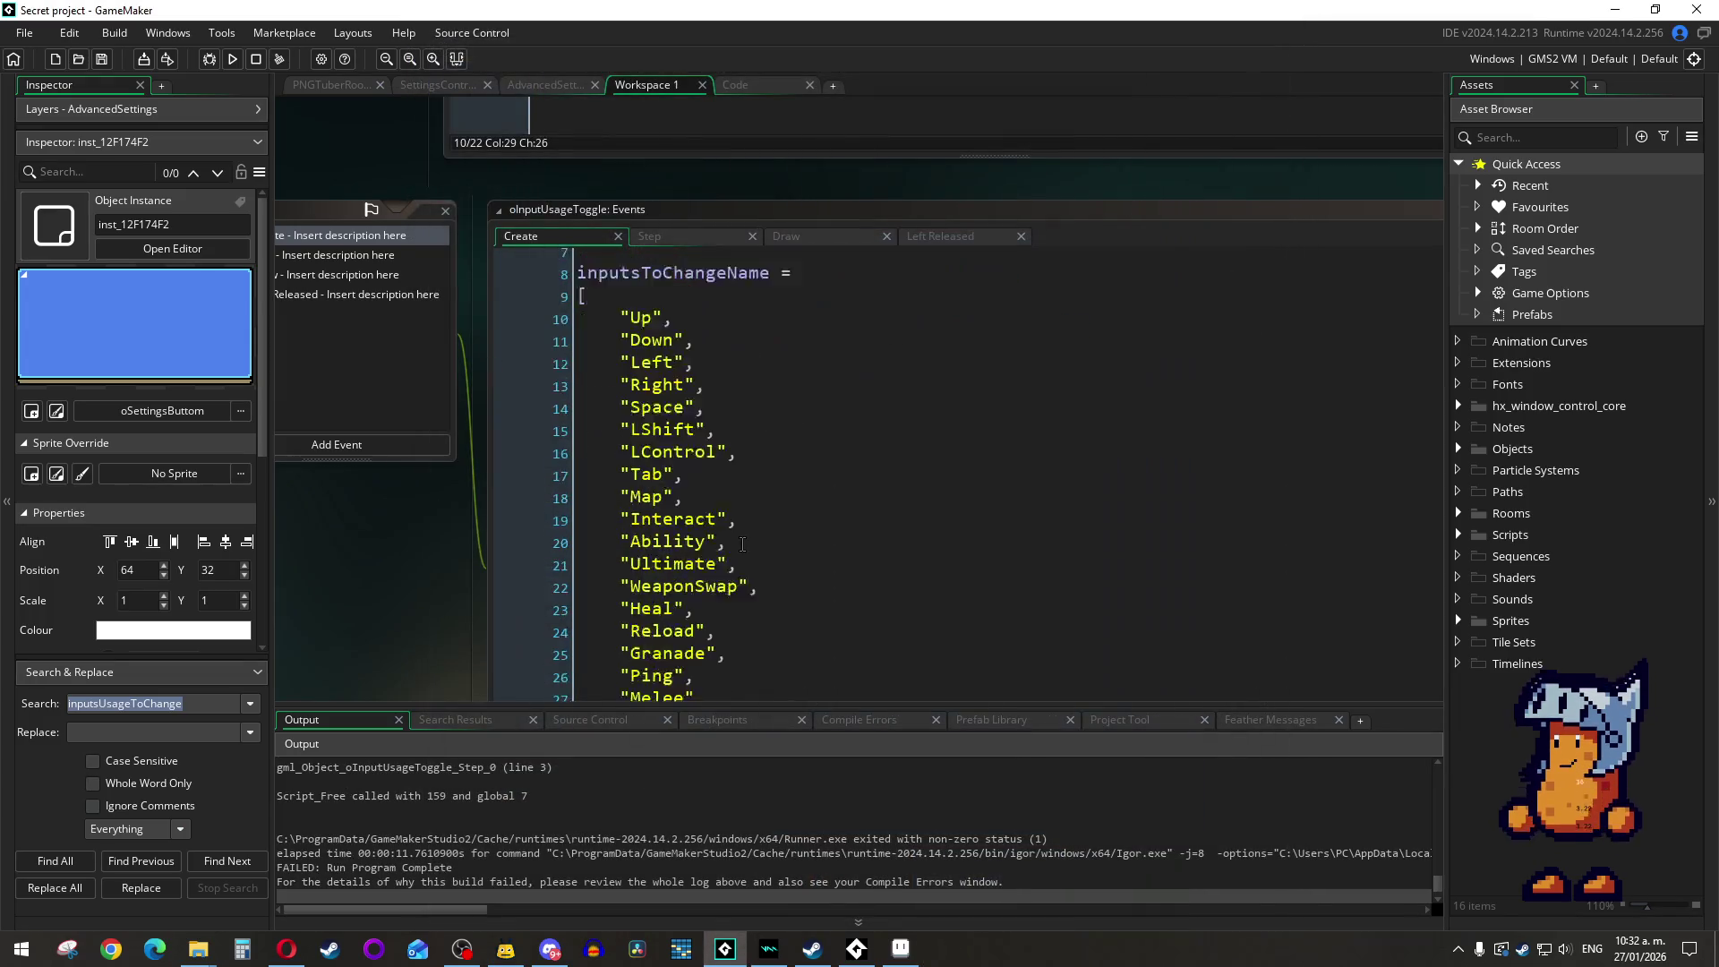
Step: Copy the inputNameActivation name and paste it over the variable on Step event line 3
scroll(742, 538, "down", 5)
scroll(726, 408, "down", 1)
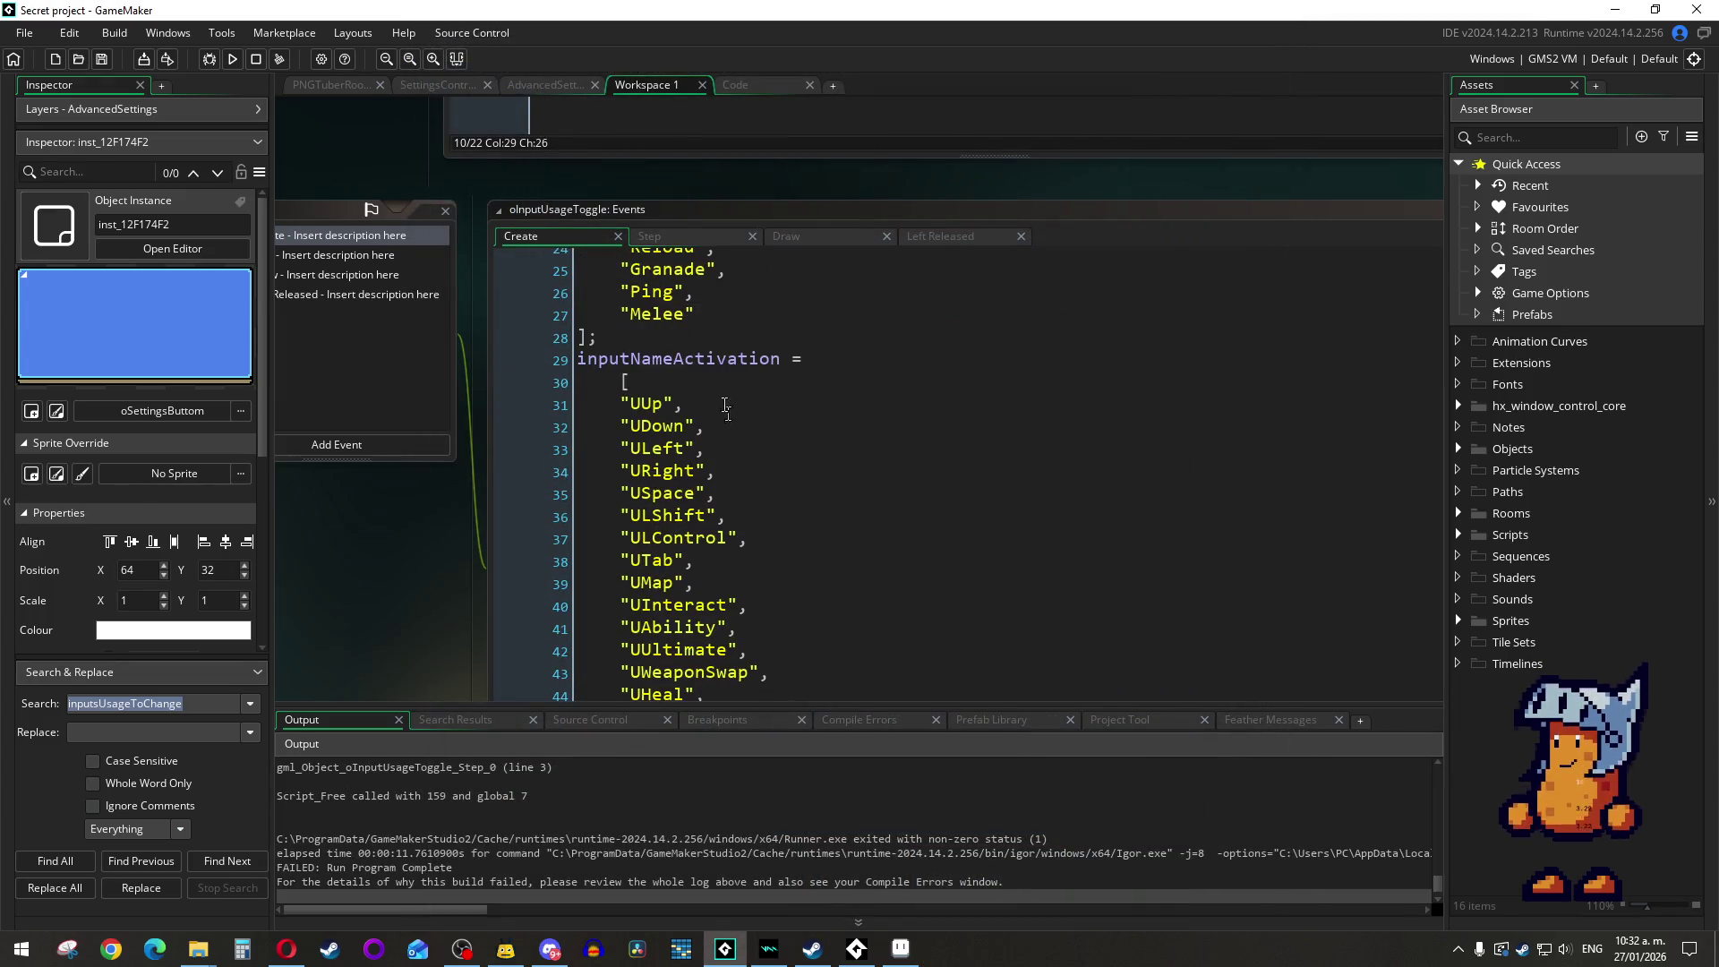
double_click(708, 360)
key("ctrl+c")
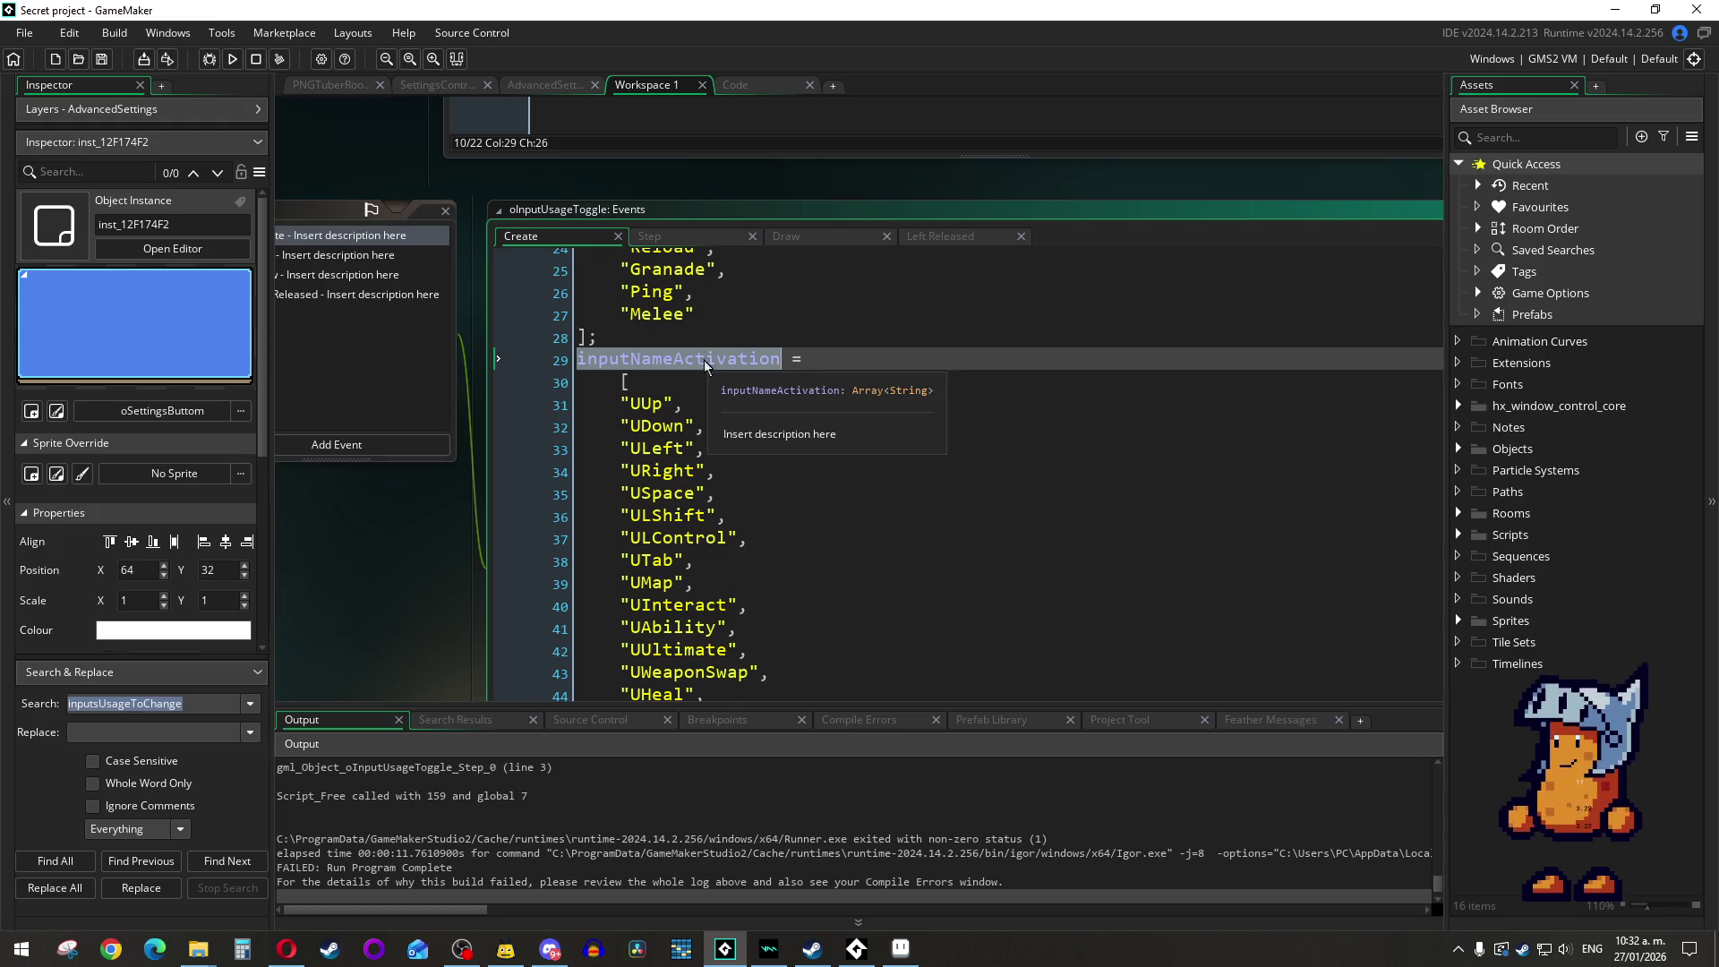
left_click(686, 238)
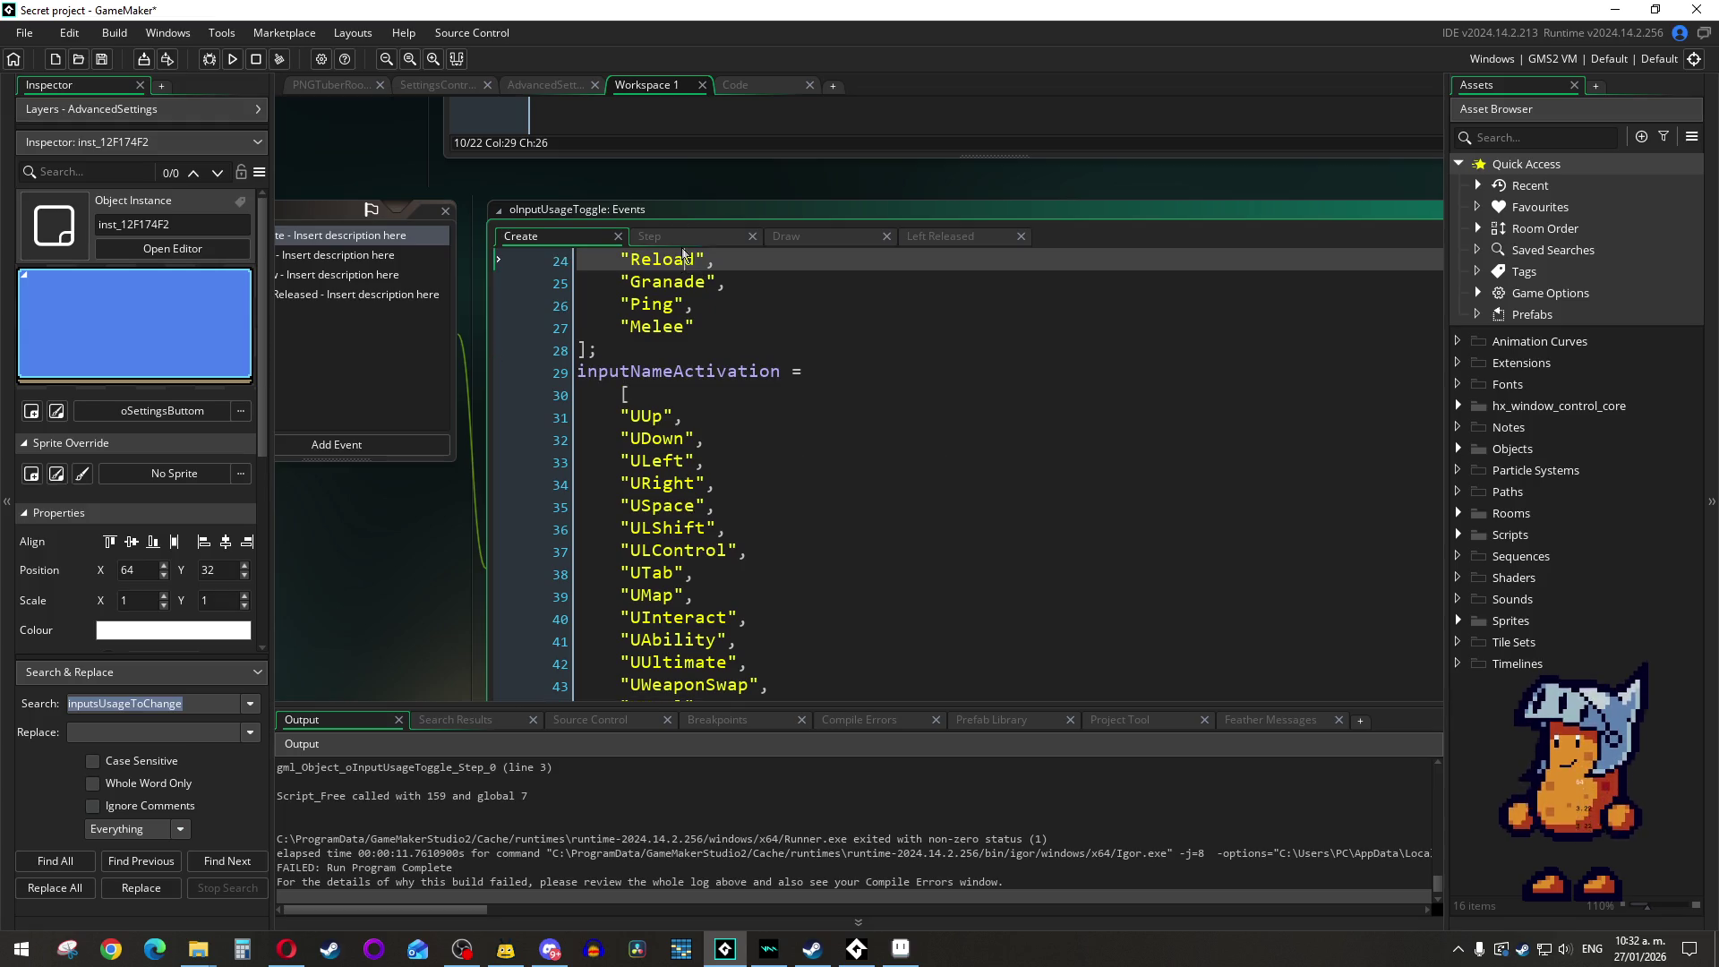
left_click(822, 350)
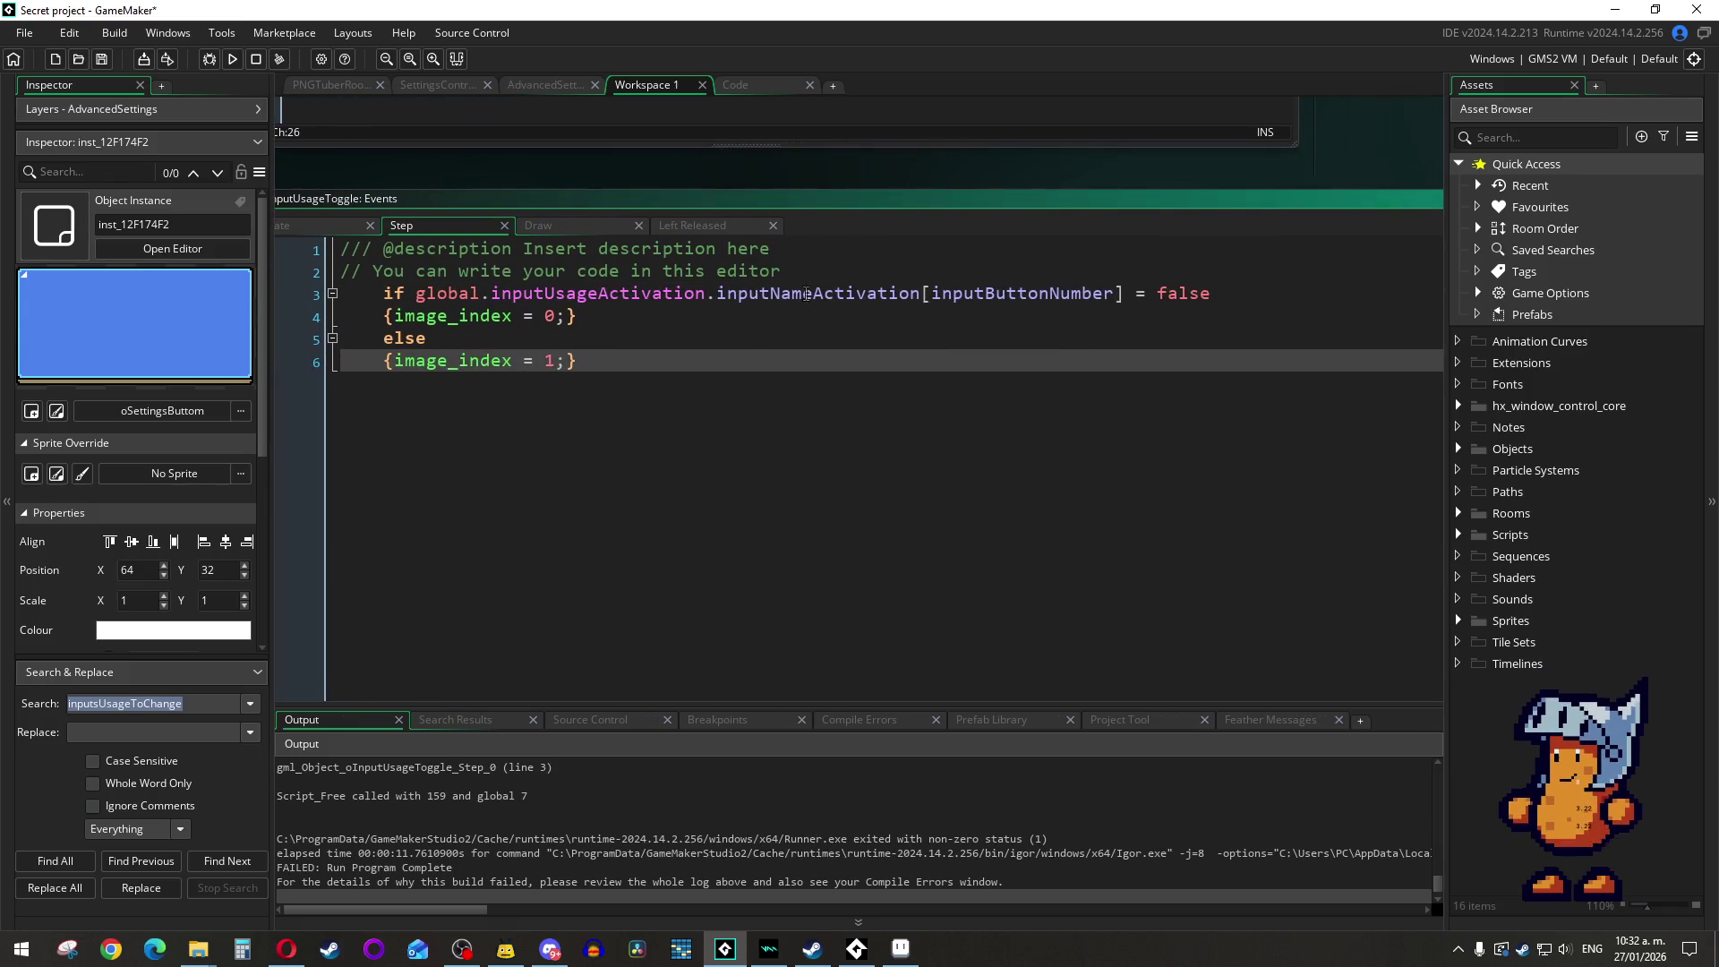
double_click(810, 293)
key("ctrl+v")
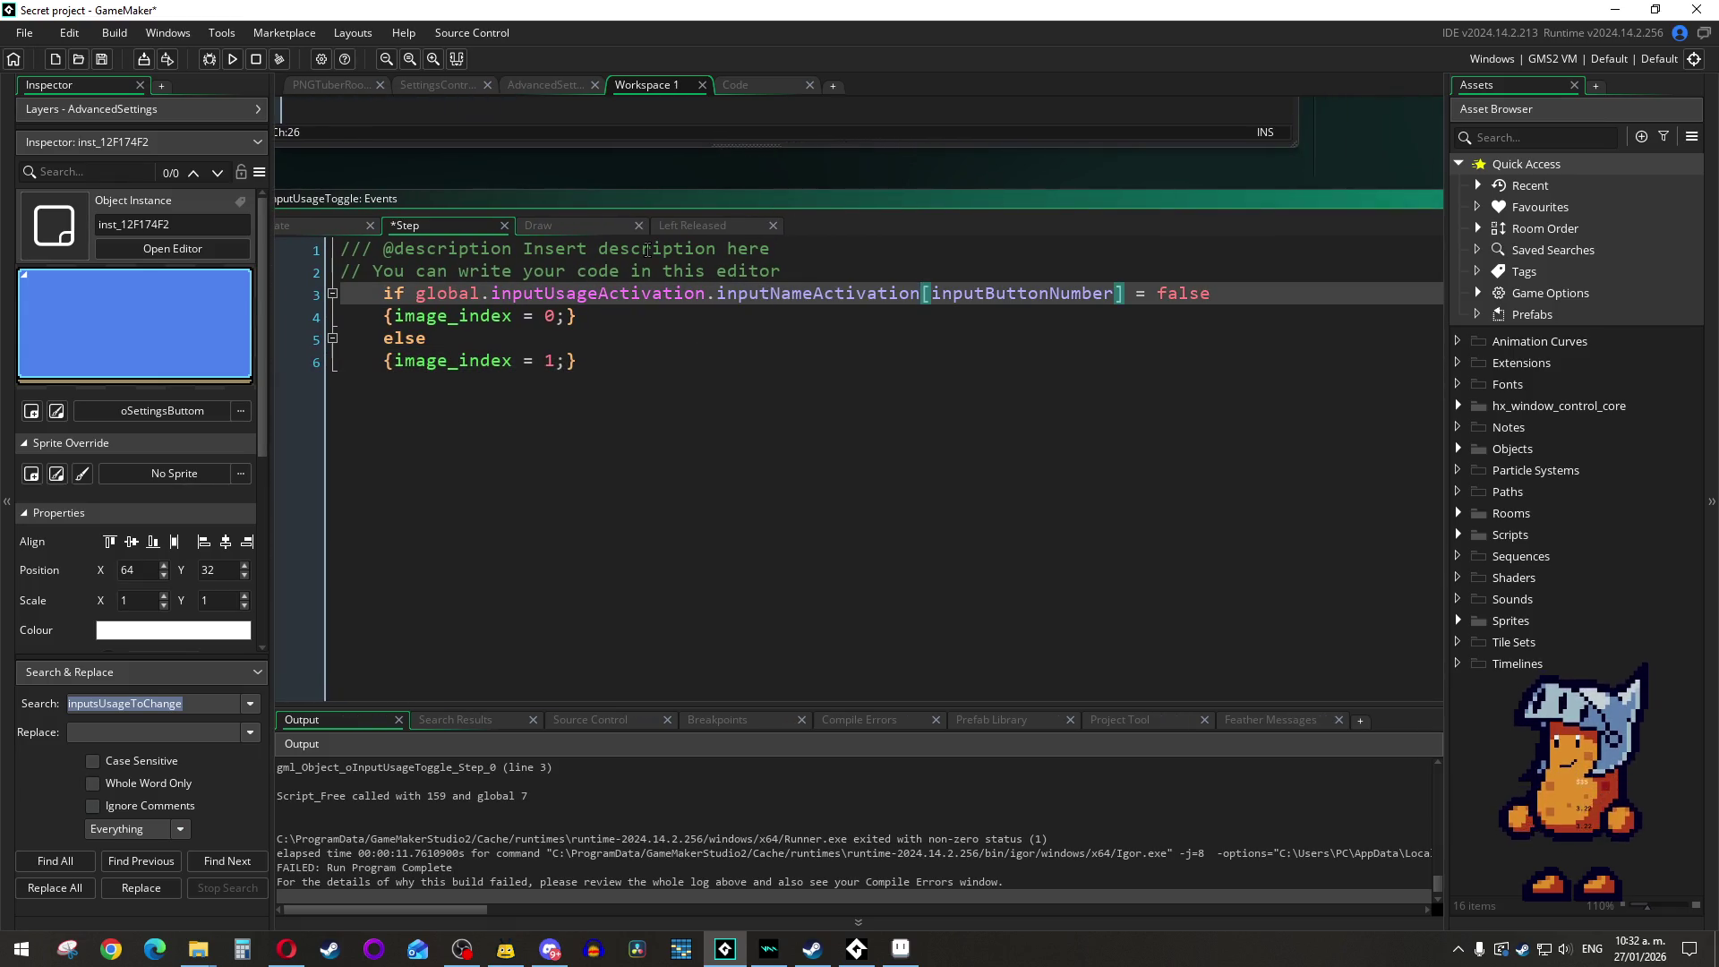
left_click(562, 228)
Step: Paste inputNameActivation on Left Released line 5 and wrap the lookup in parentheses
left_click(766, 226)
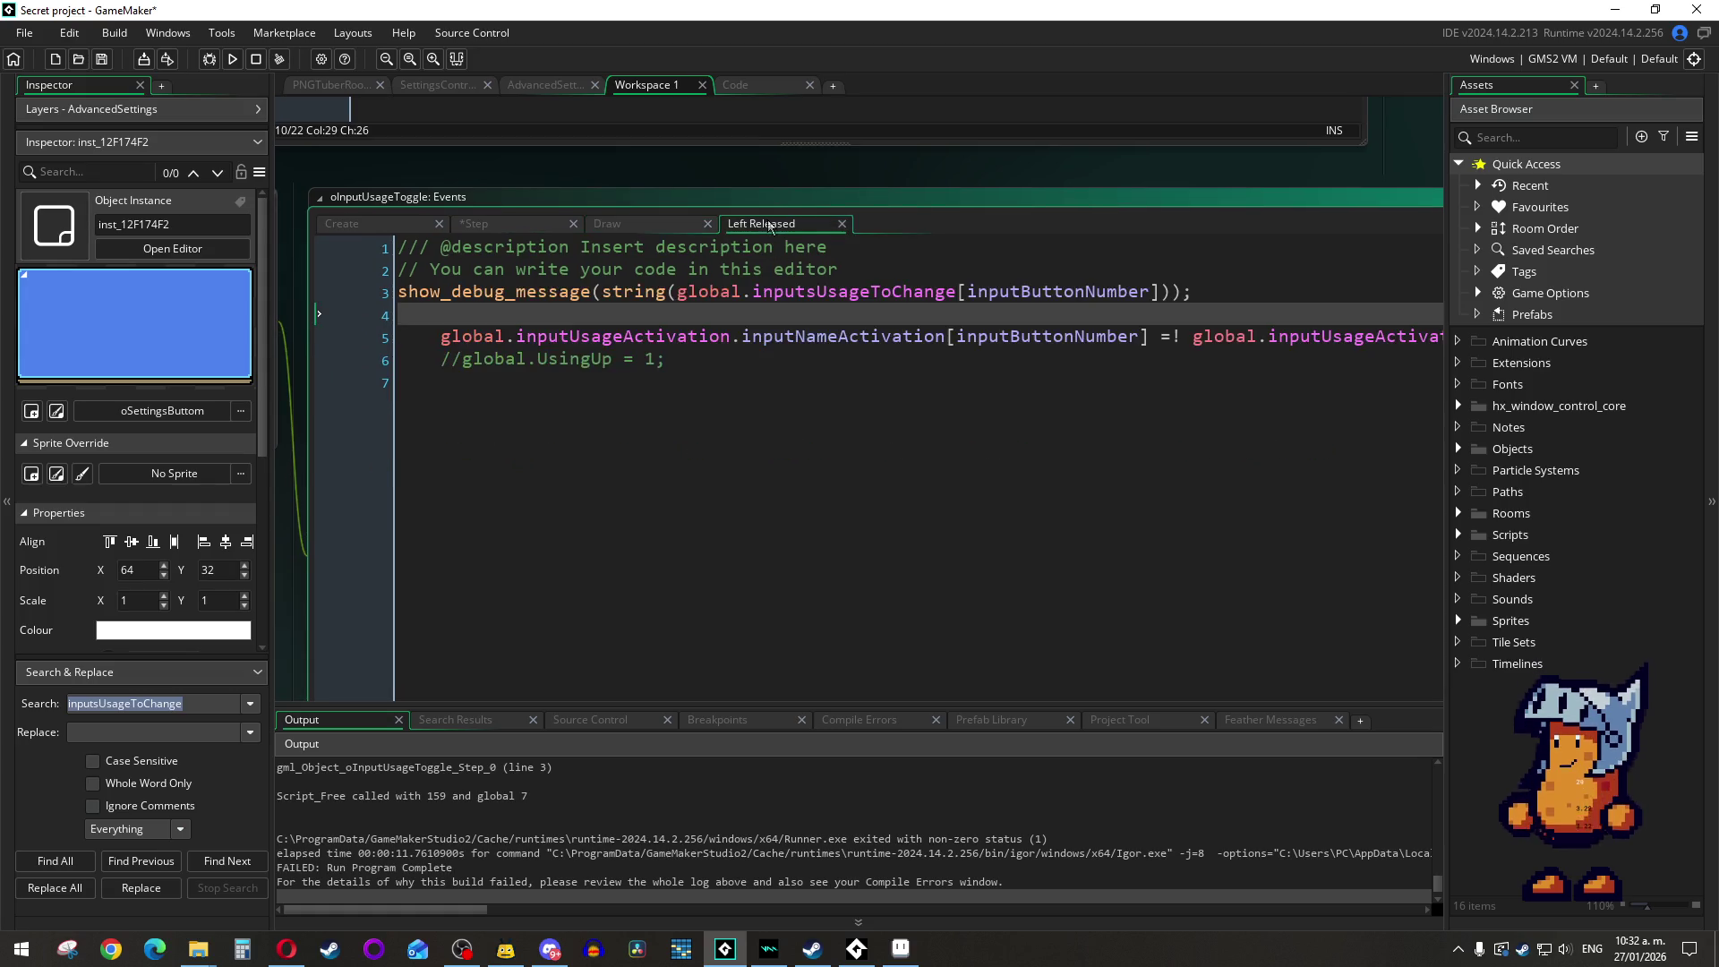
double_click(847, 339)
key("ctrl+v")
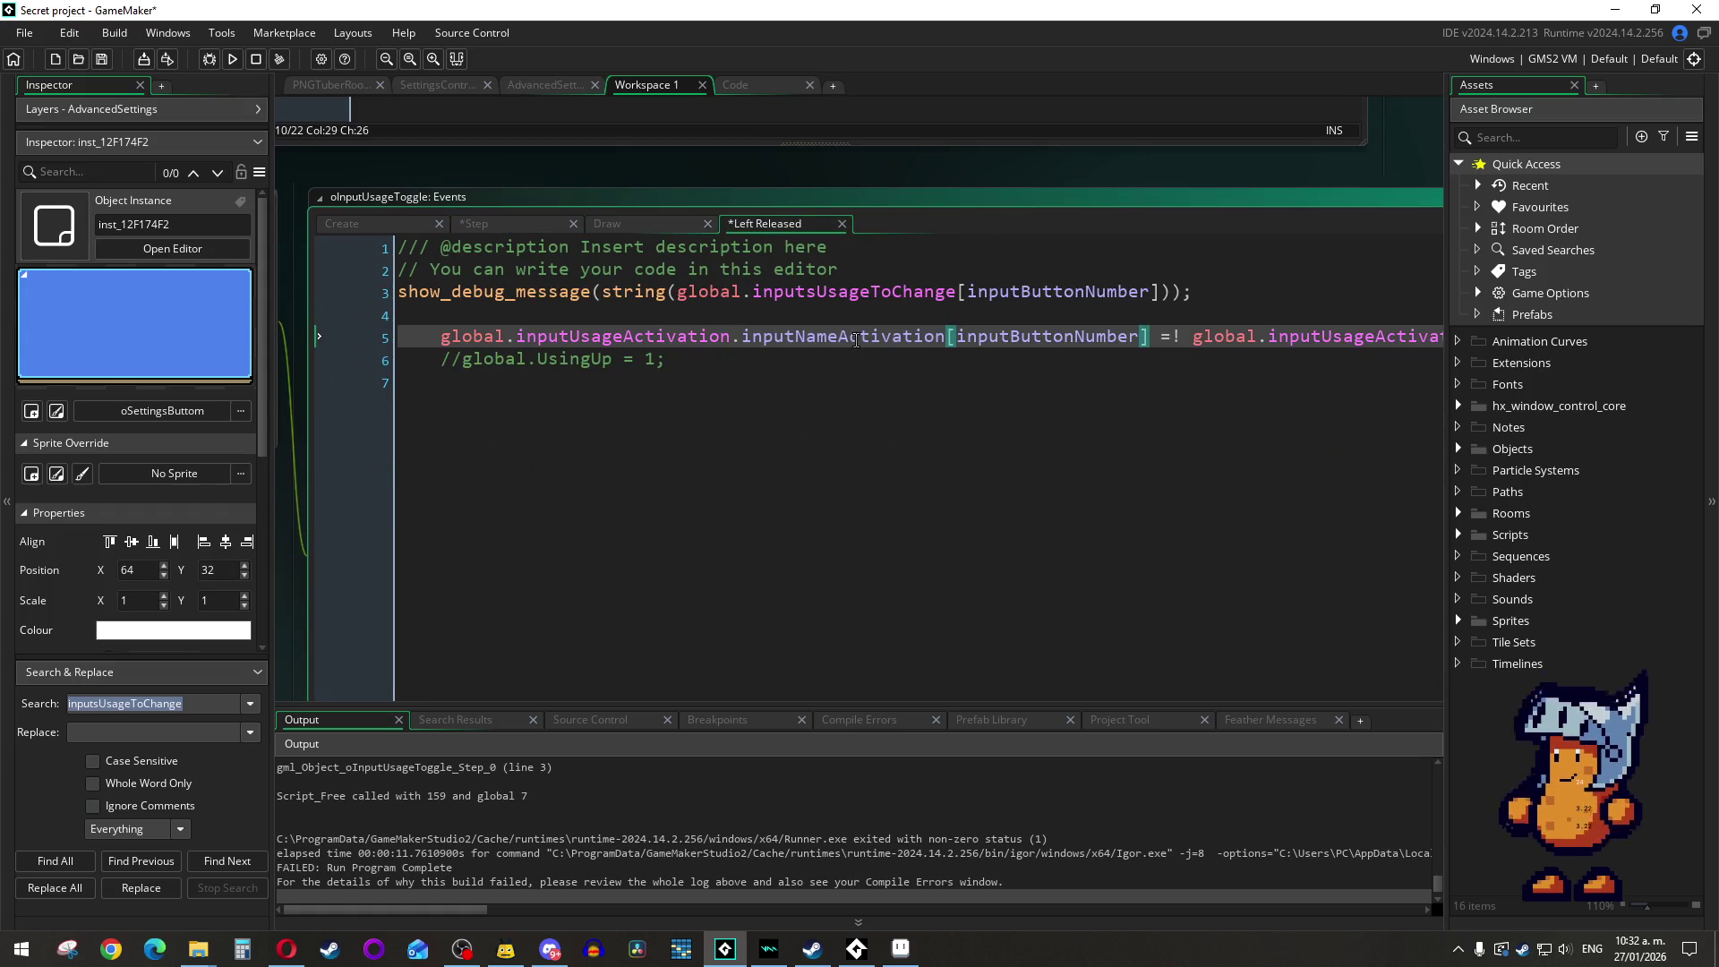
key("End")
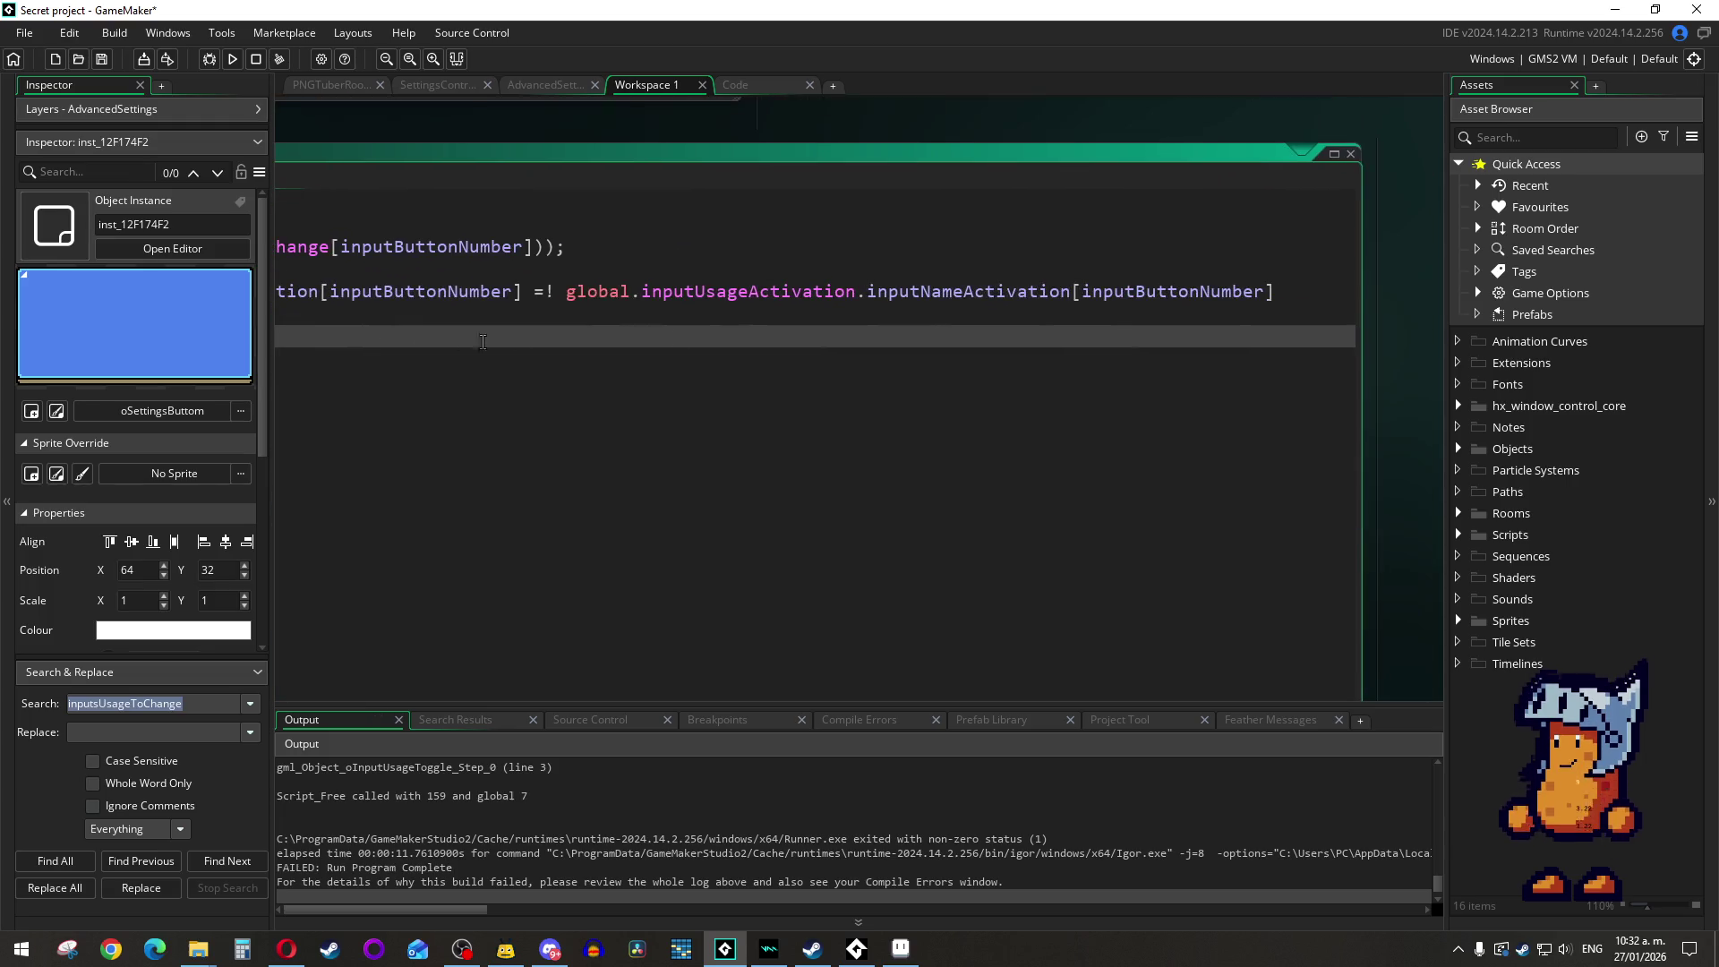
double_click(898, 293)
left_click(900, 299)
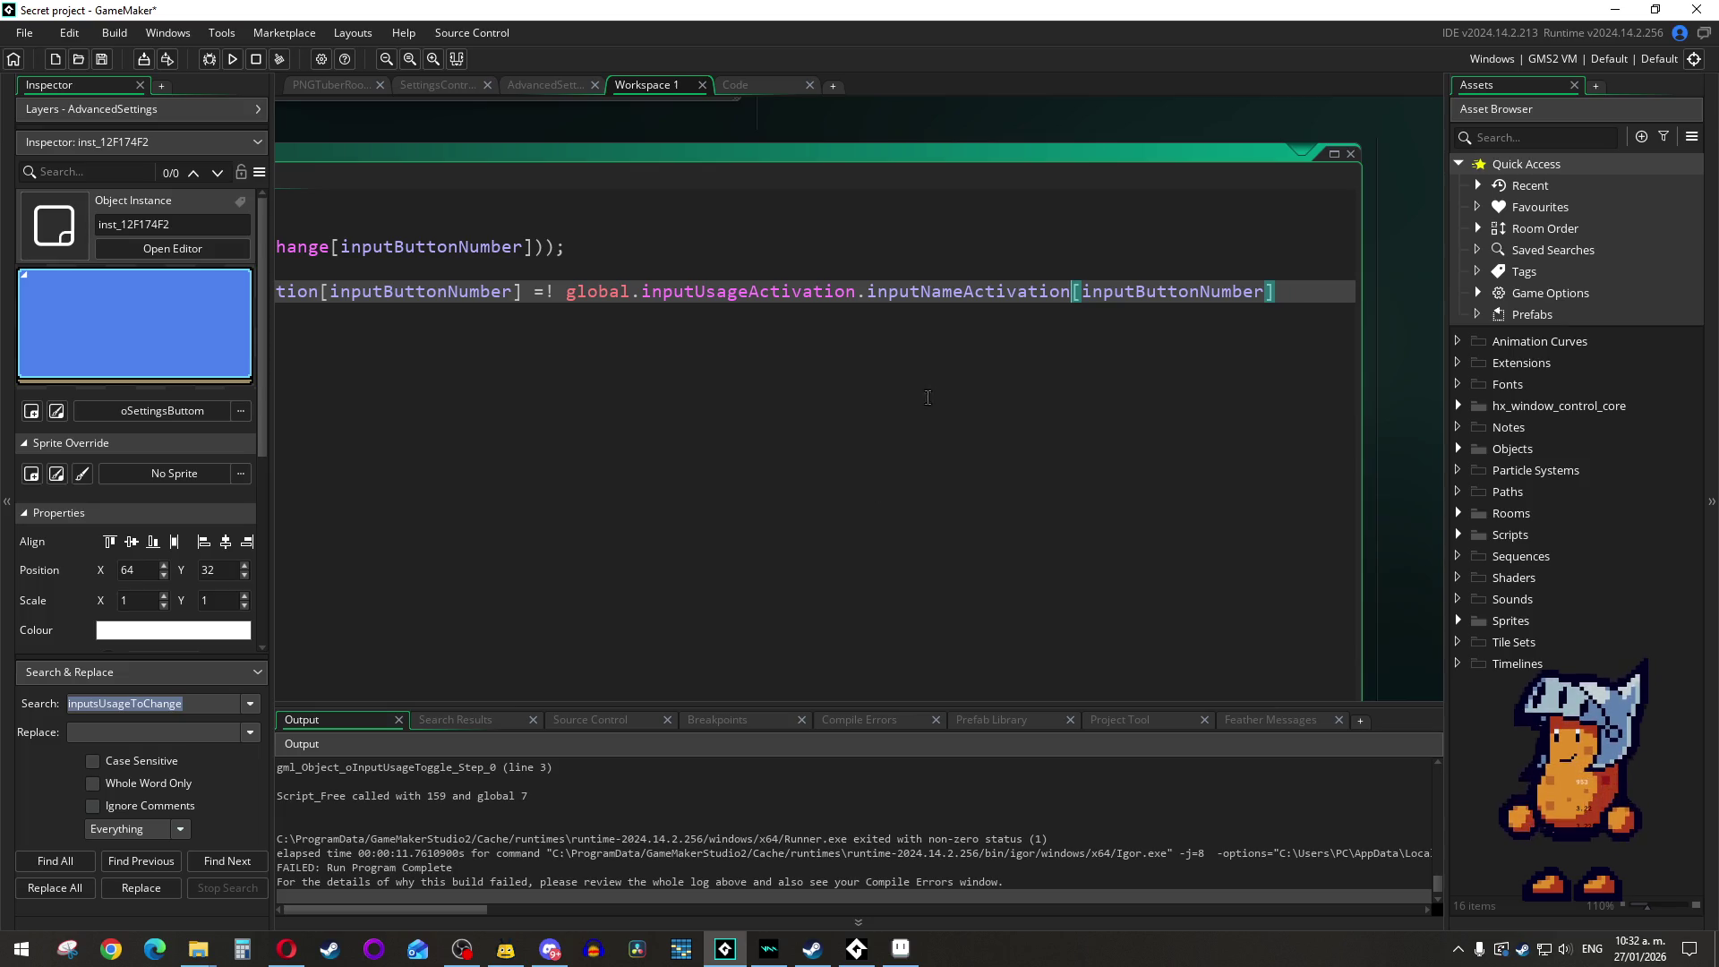
left_click(871, 285)
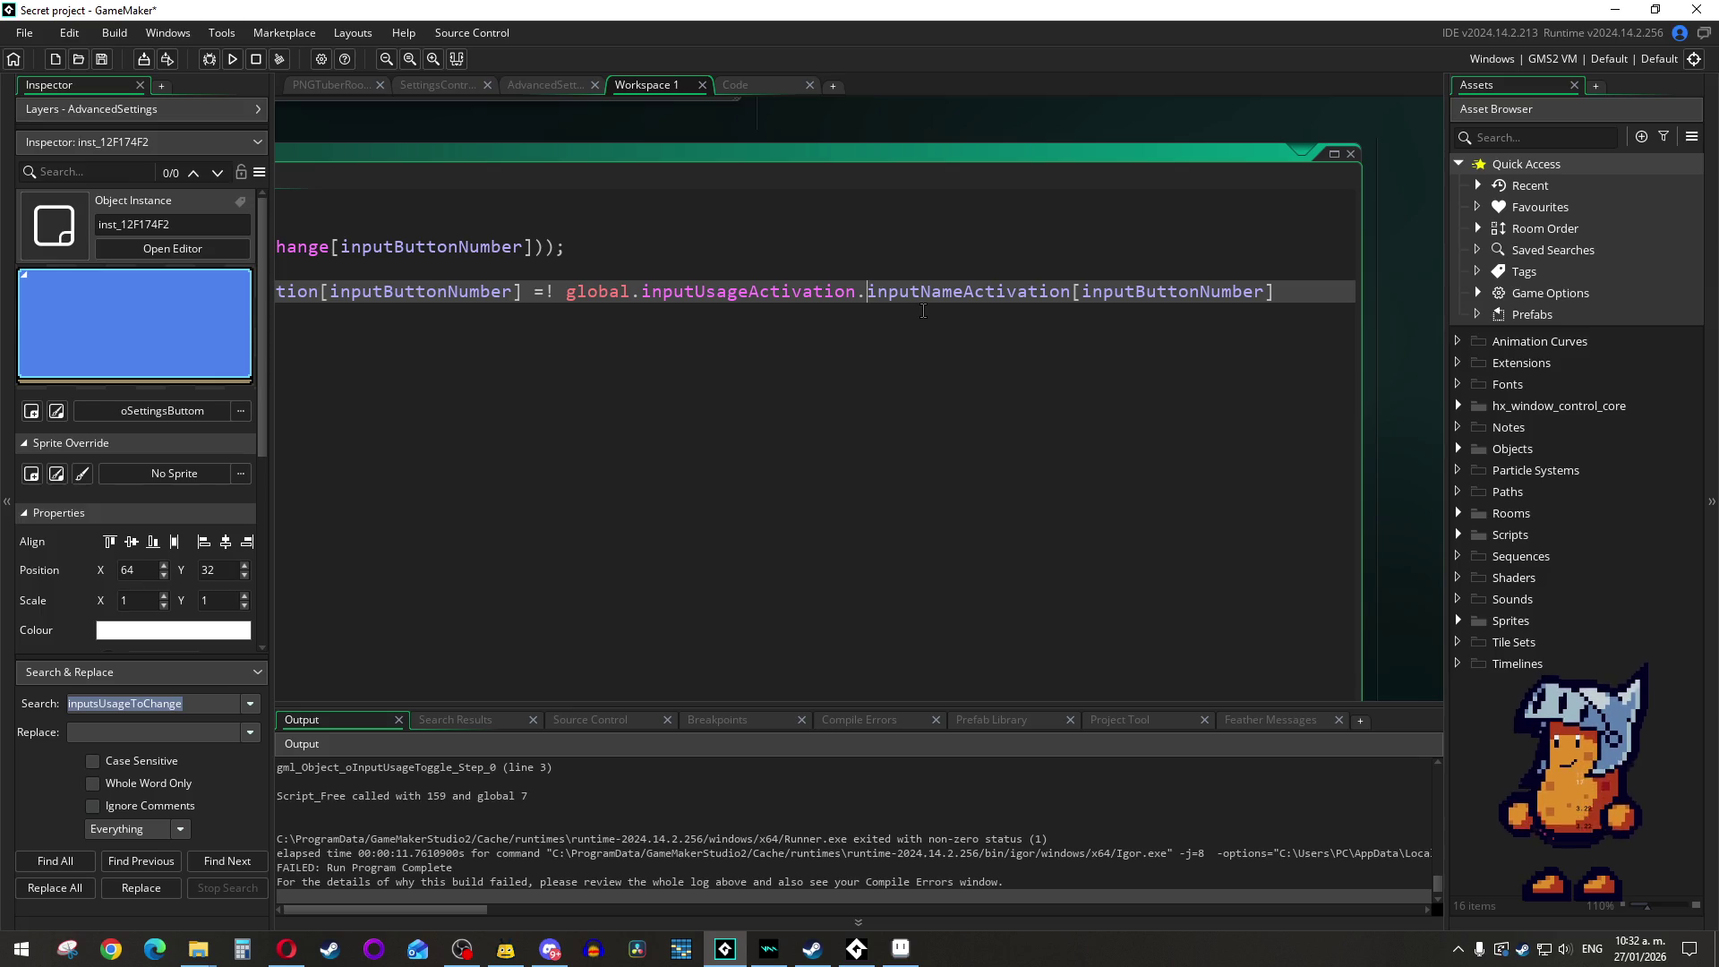
type("(")
left_click(1300, 293)
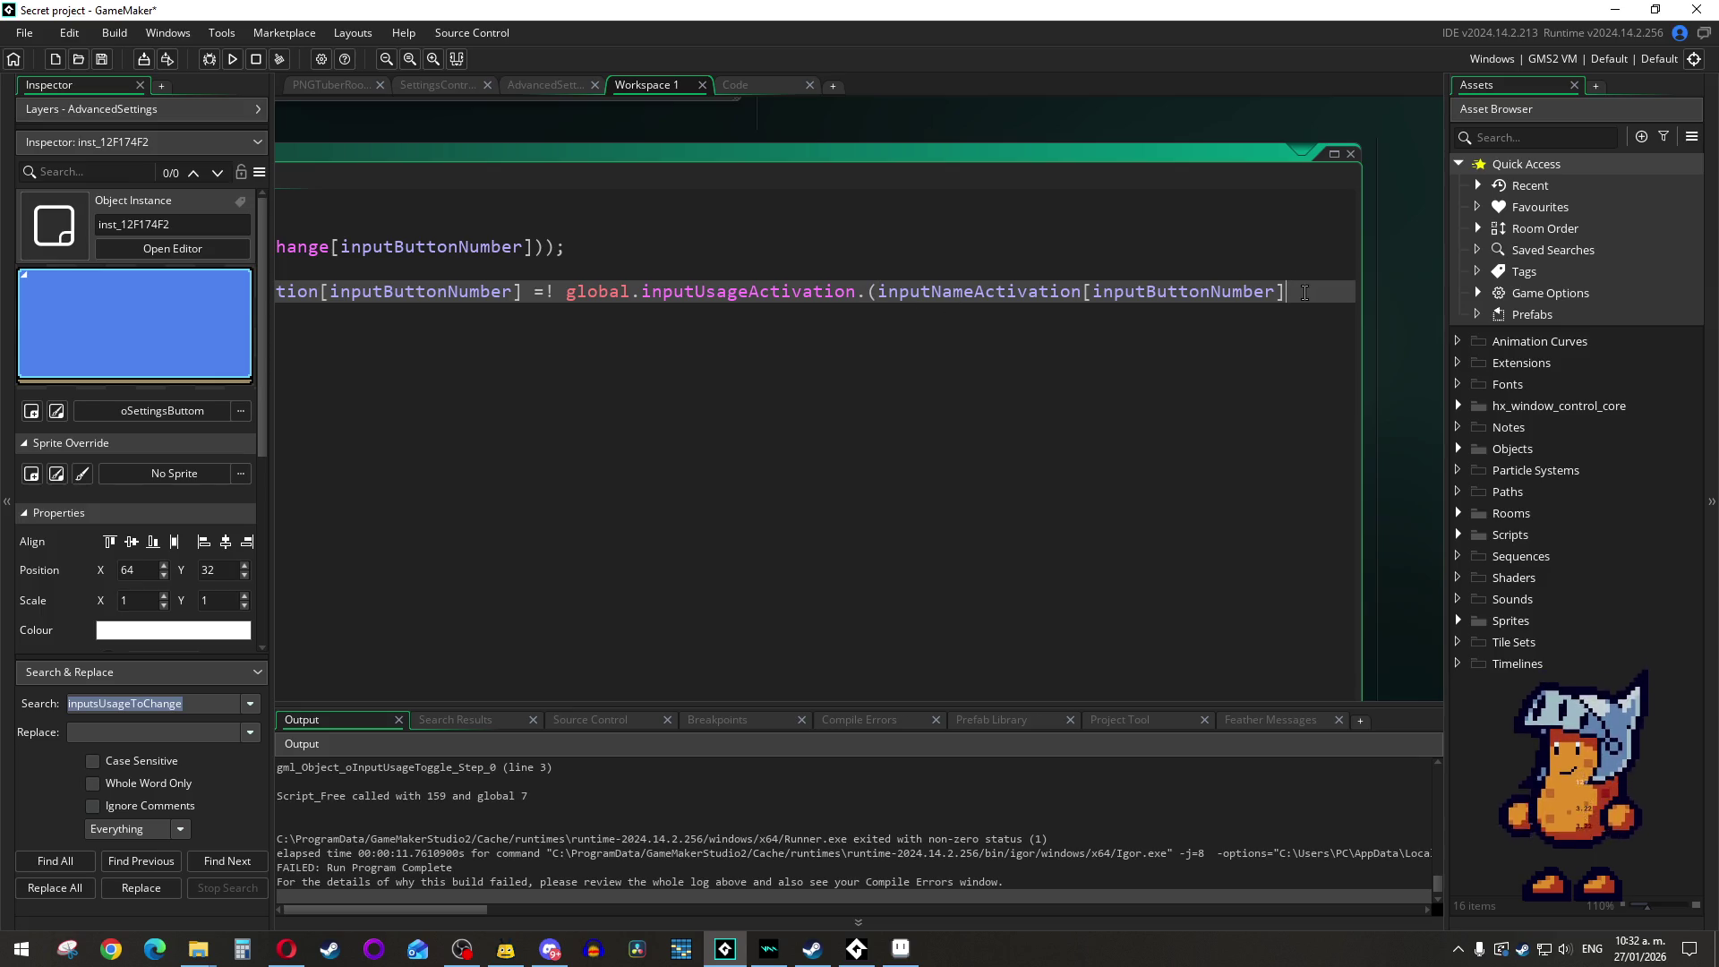
type(")")
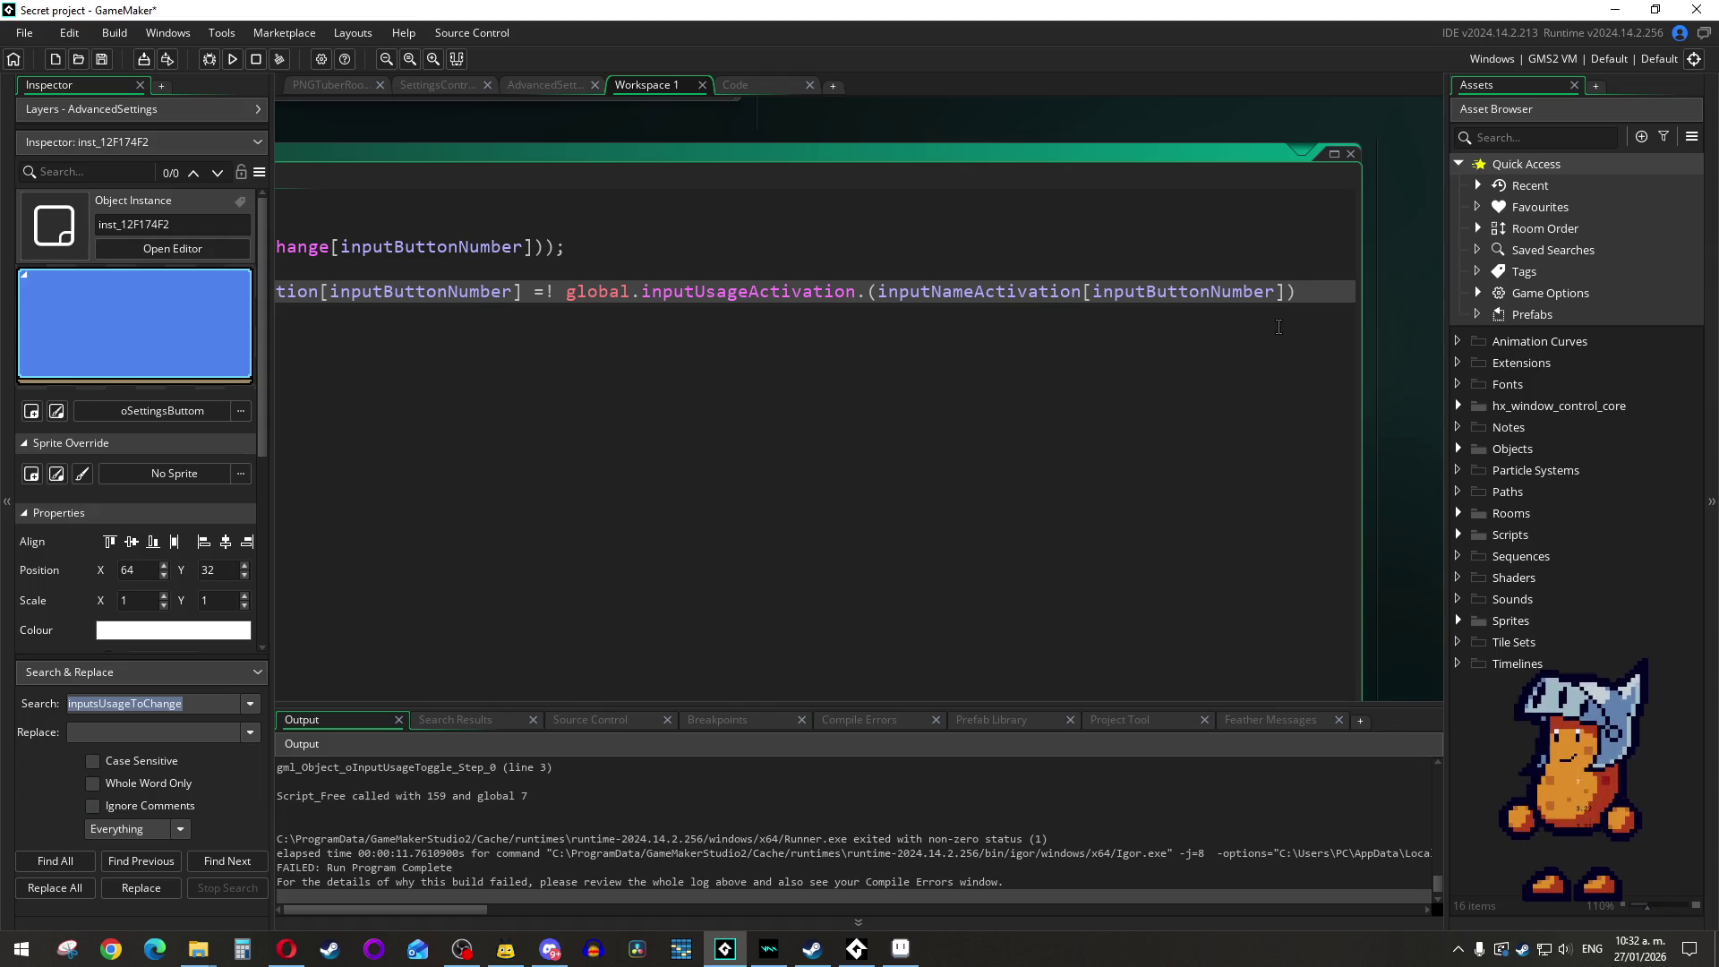
left_click(482, 317)
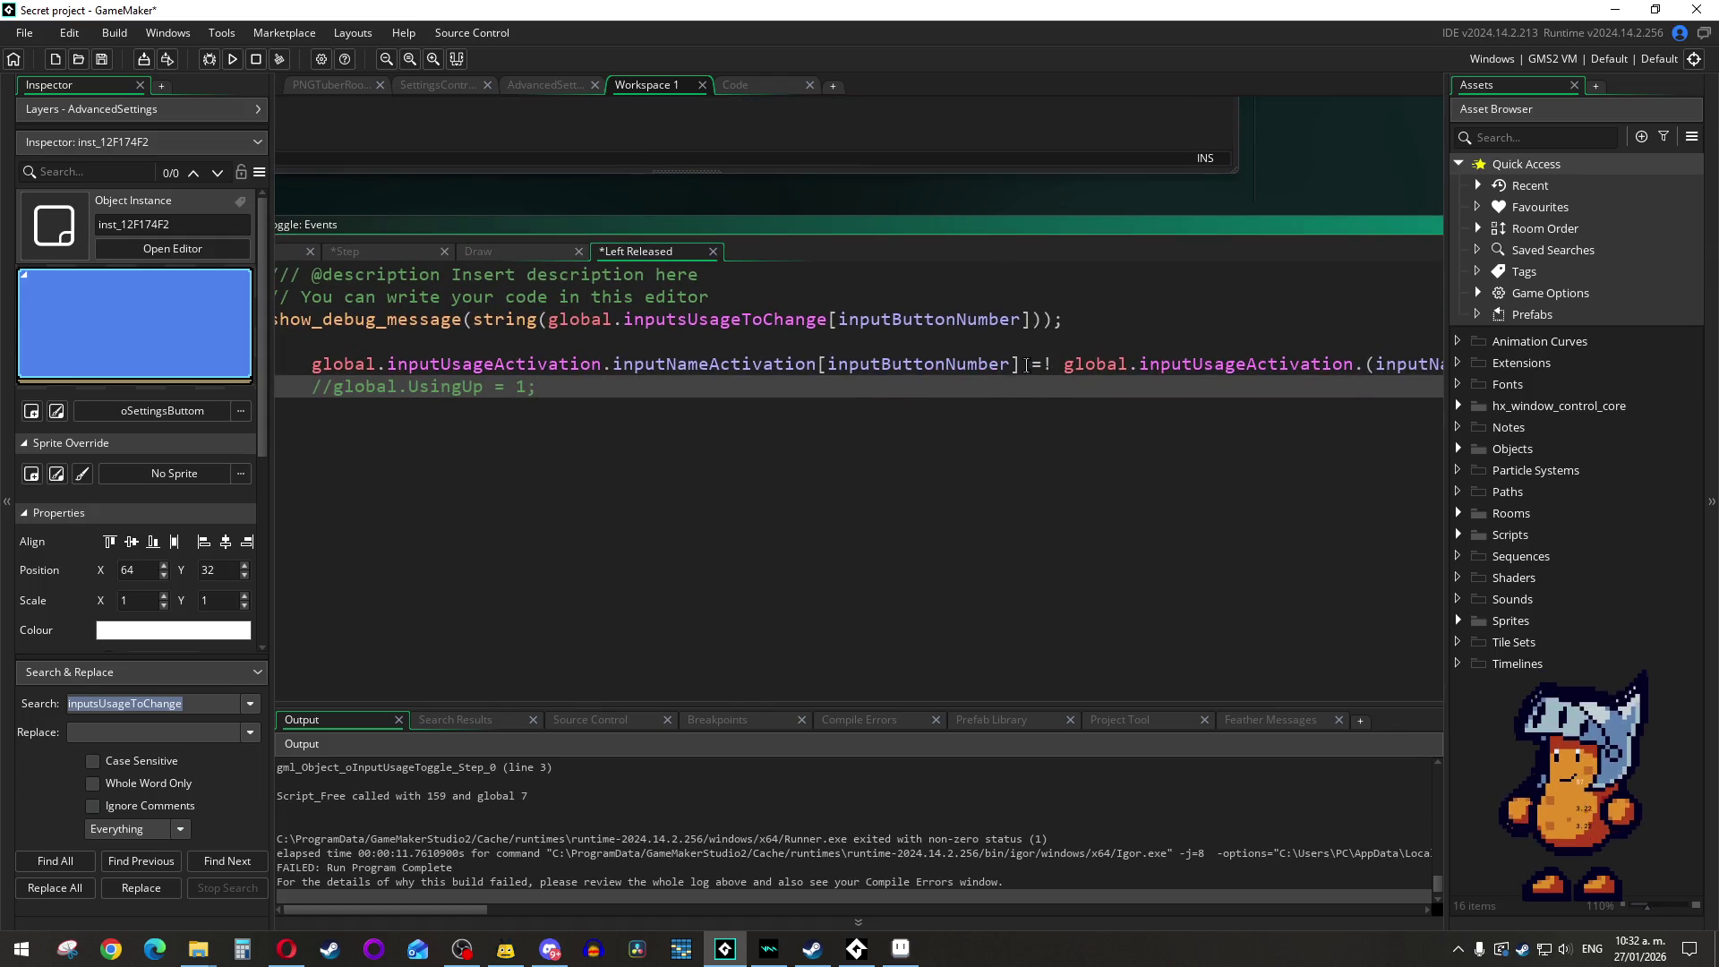
left_click(1019, 364)
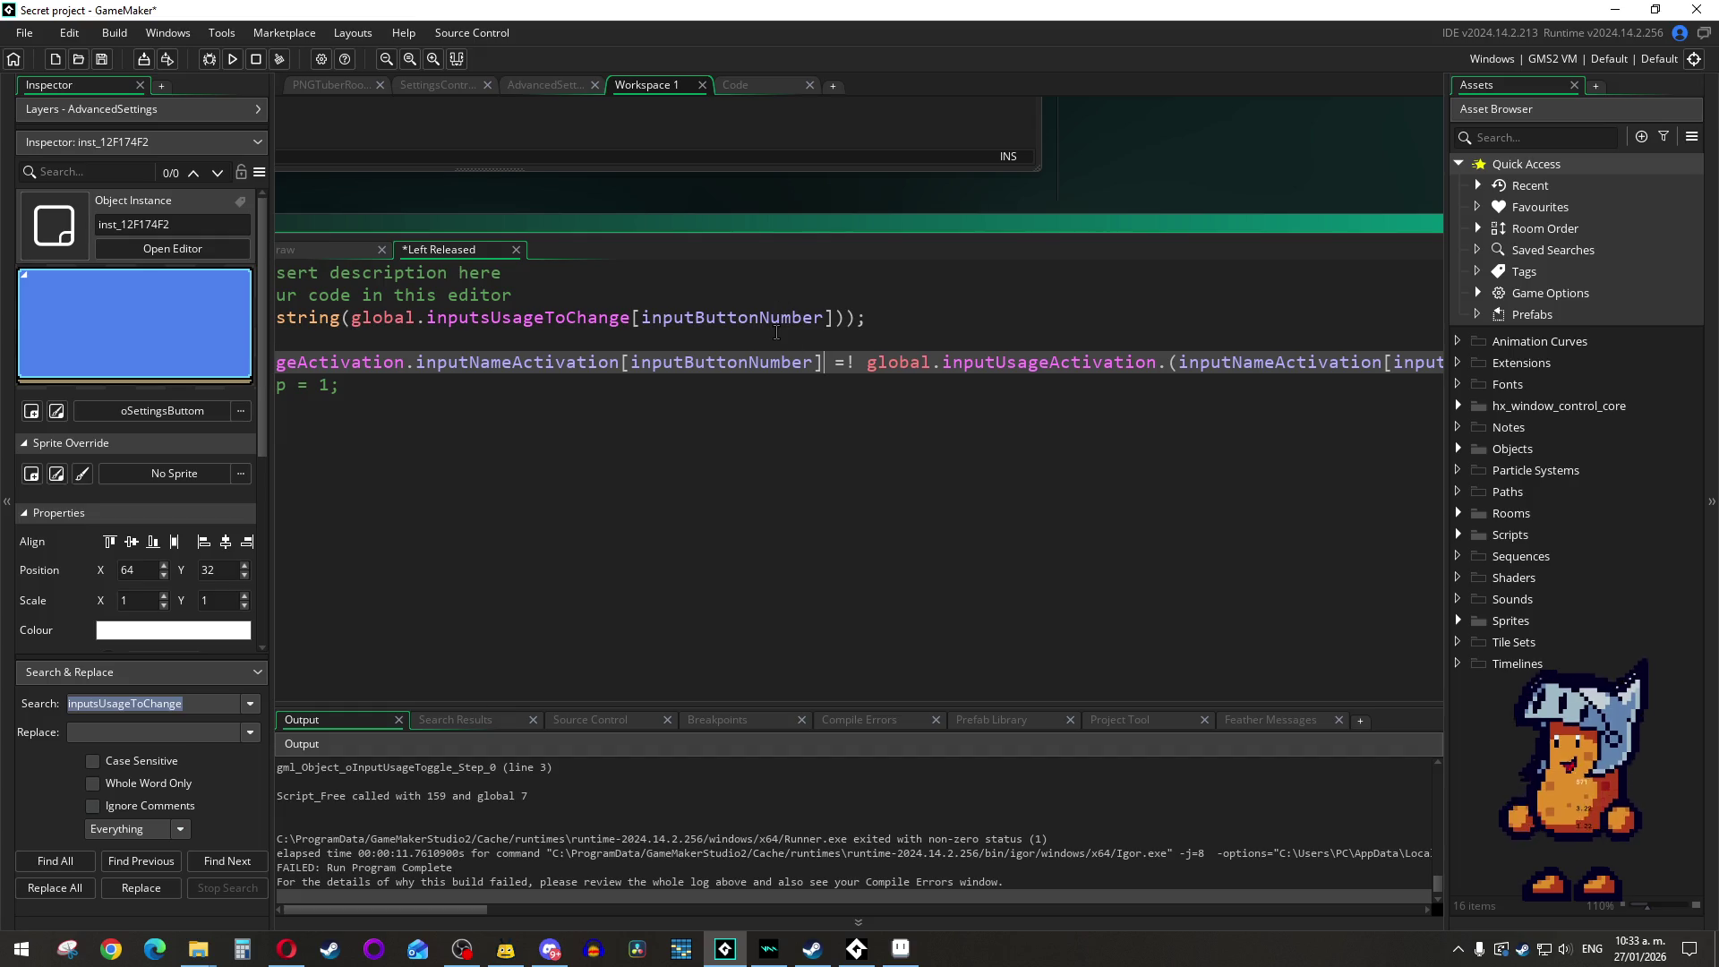
Step: Add ')' after the index and '9' before inputNameActivation on Step line 3, then run the build
left_click(615, 404)
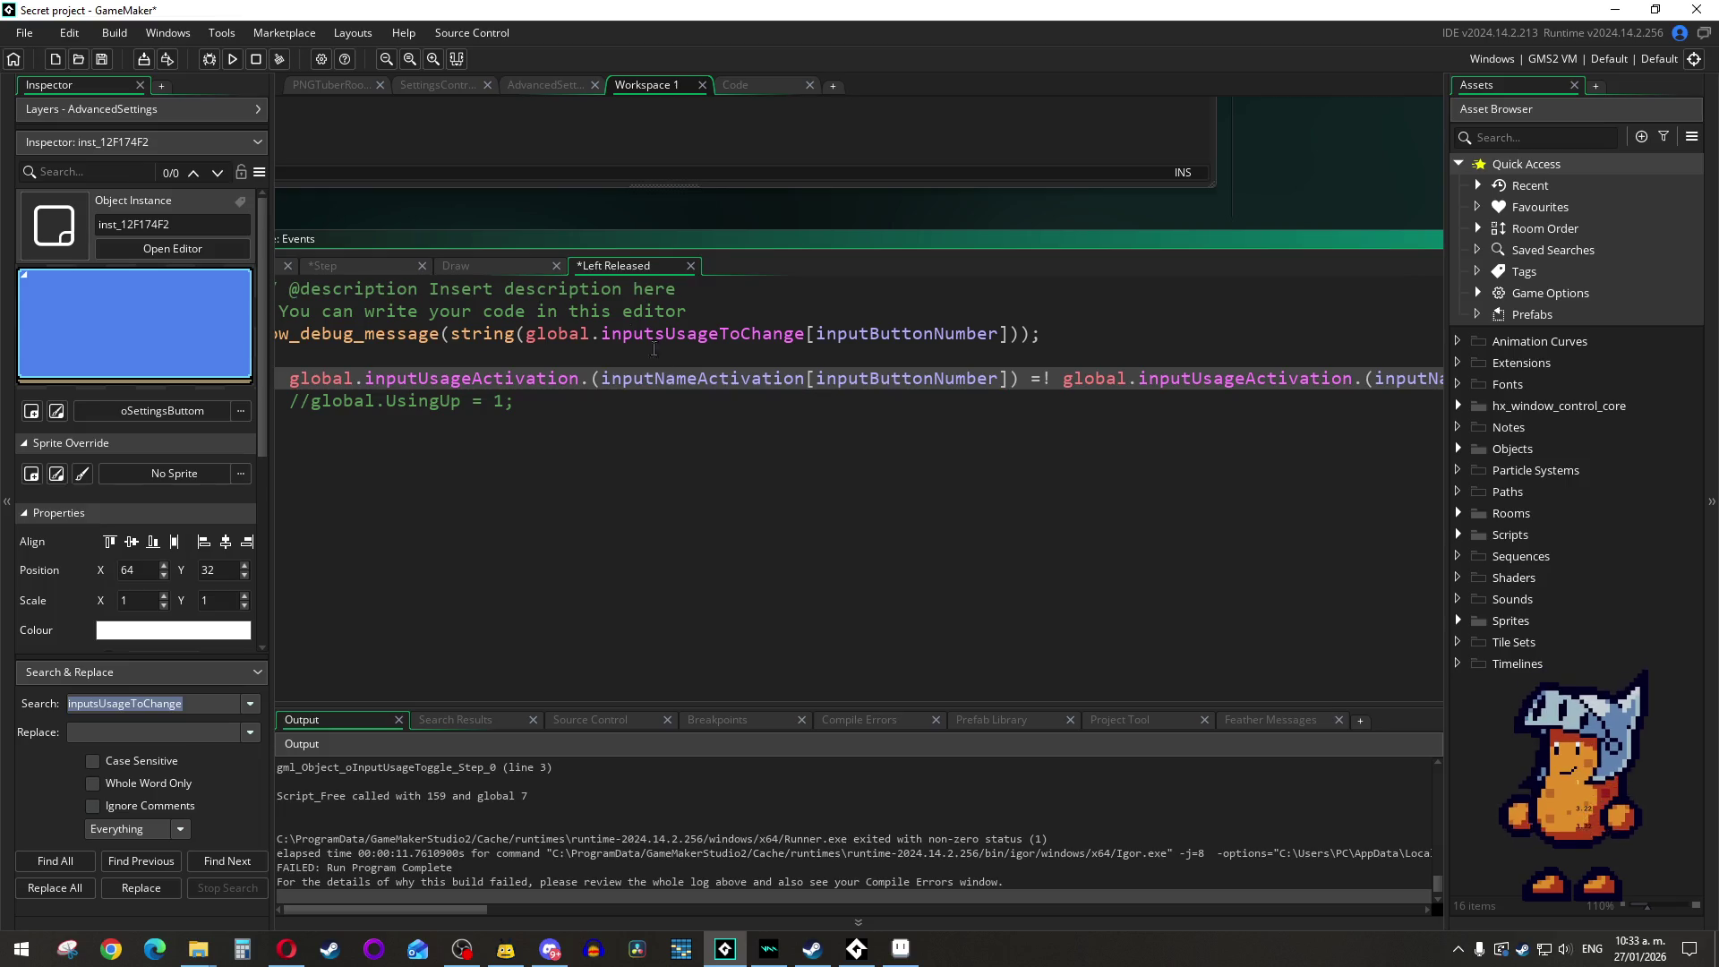
left_click(522, 266)
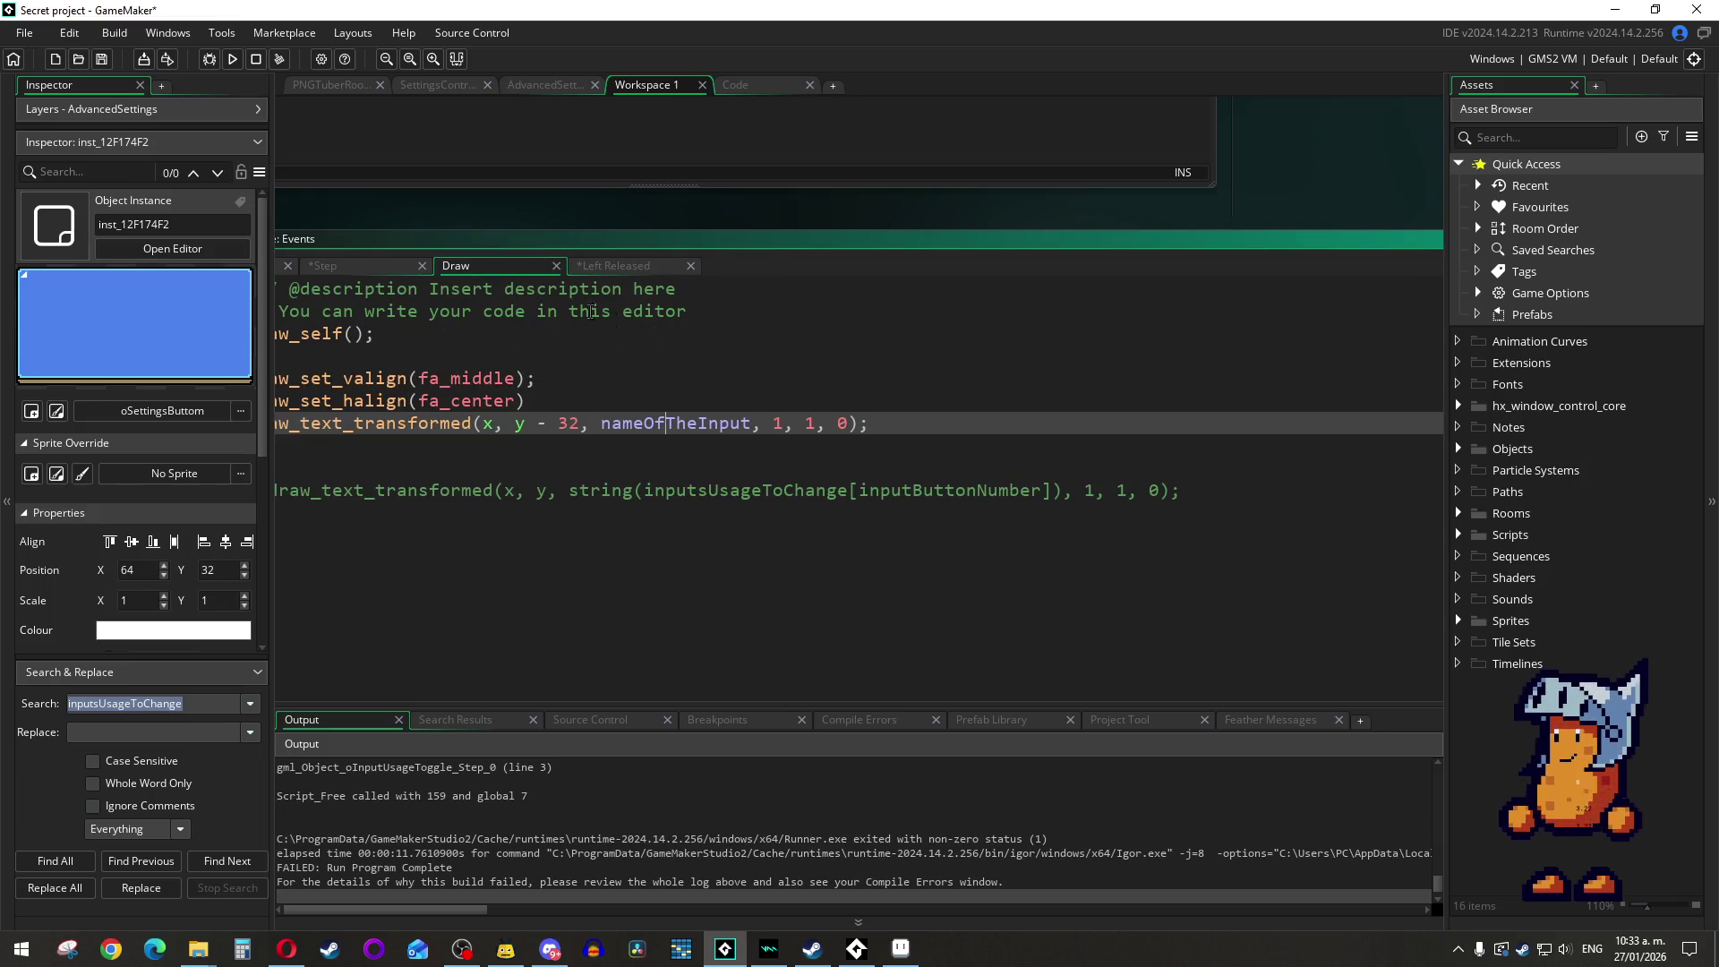
left_click(367, 265)
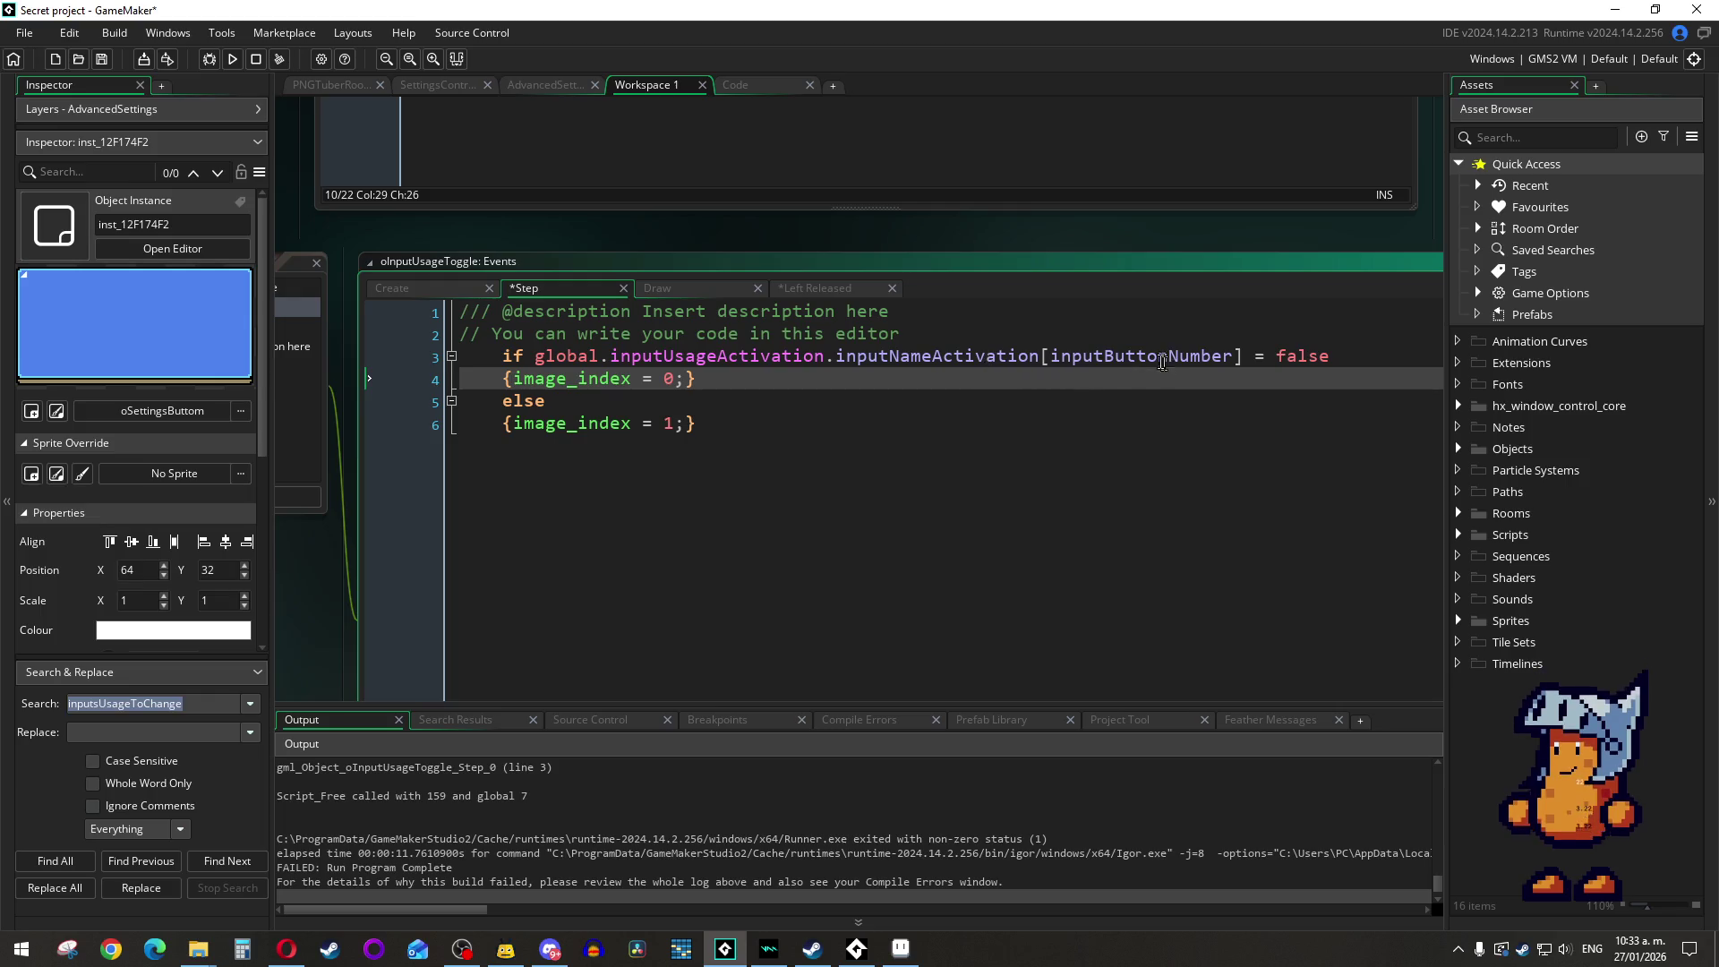
left_click(1245, 357)
type(")")
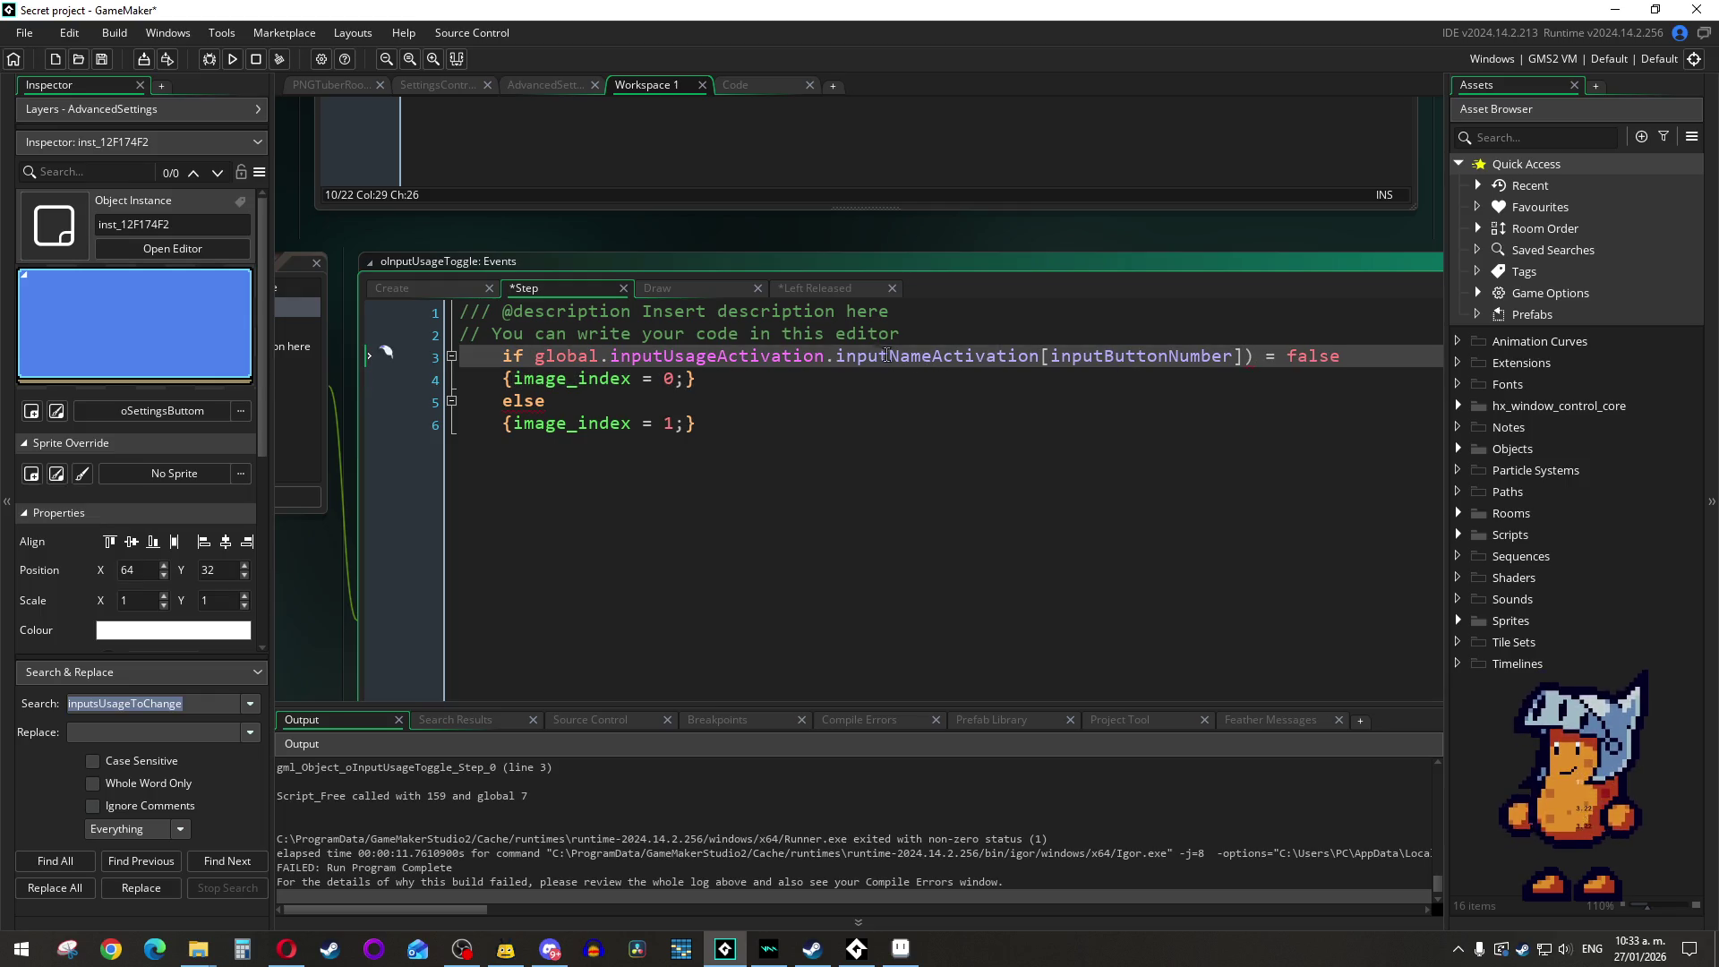
left_click(836, 356)
type("9")
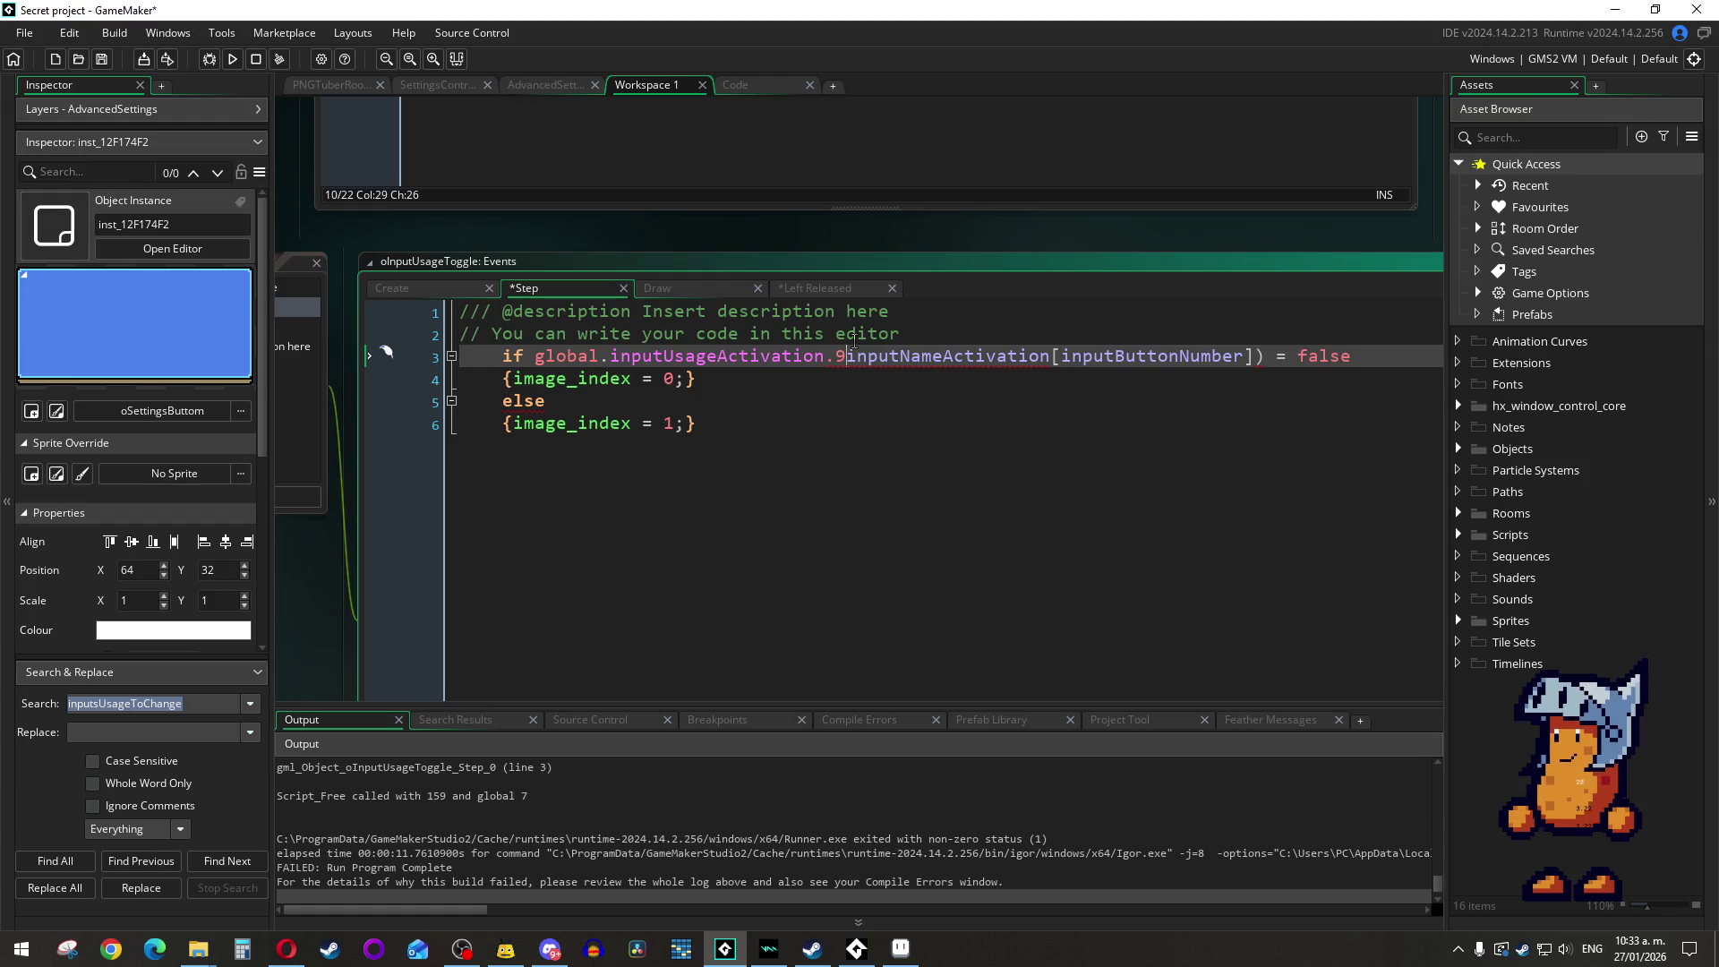
left_click(465, 289)
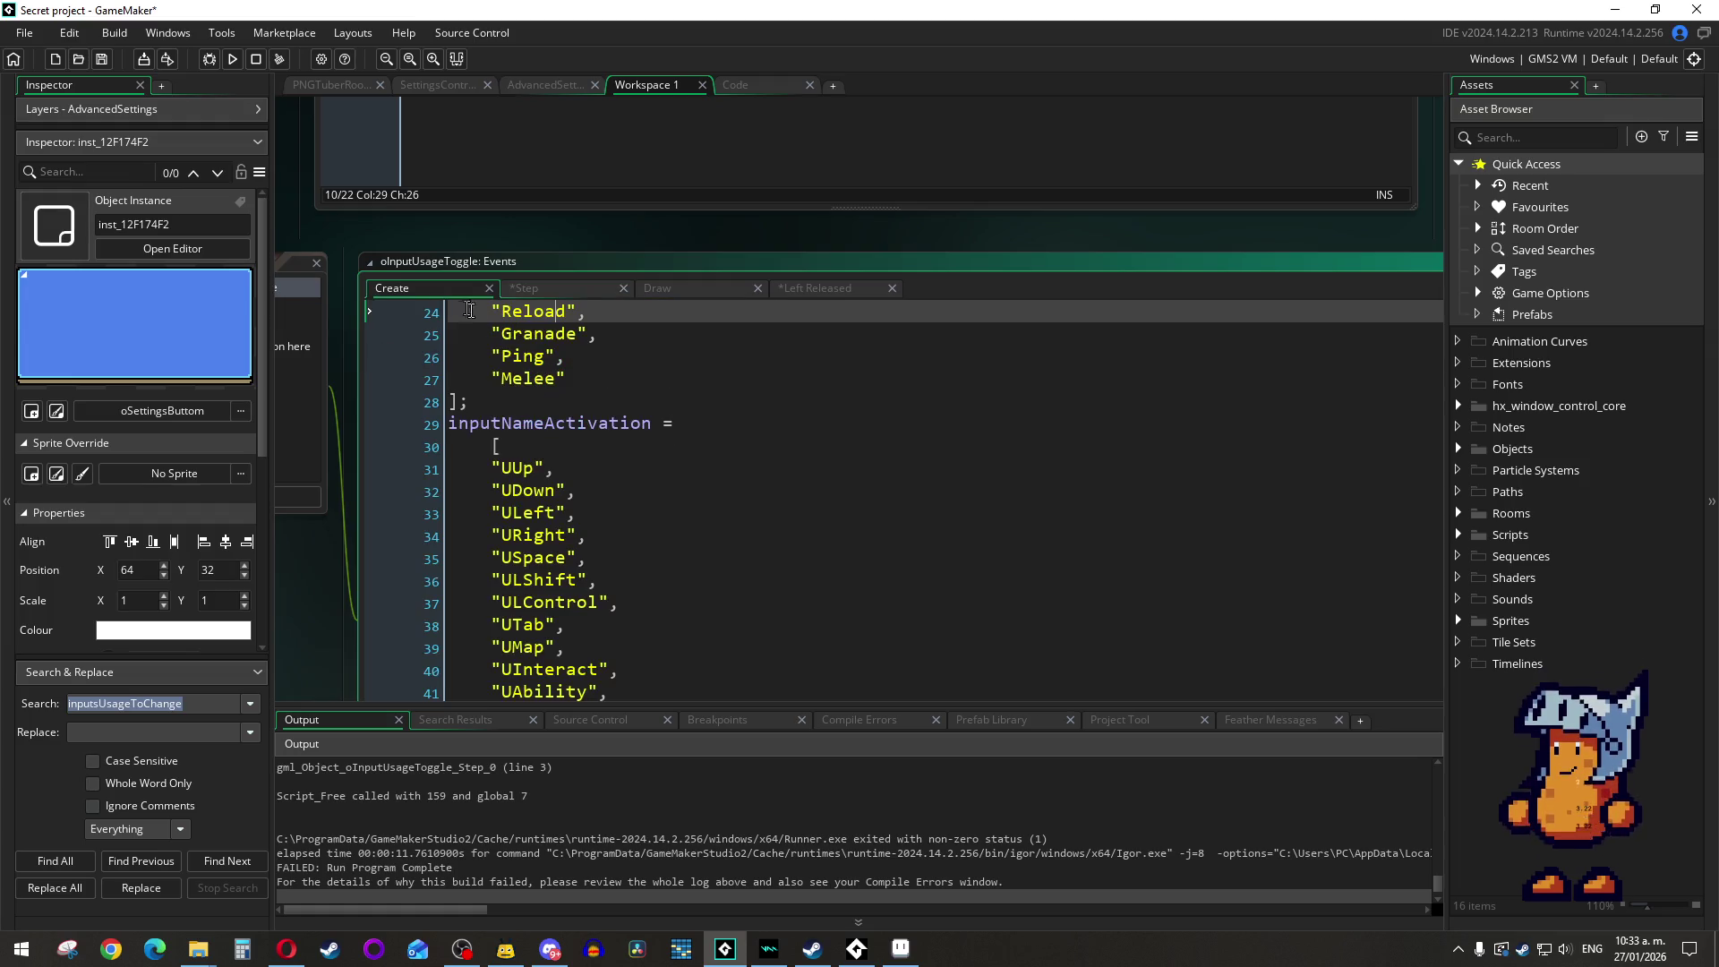
left_click(232, 57)
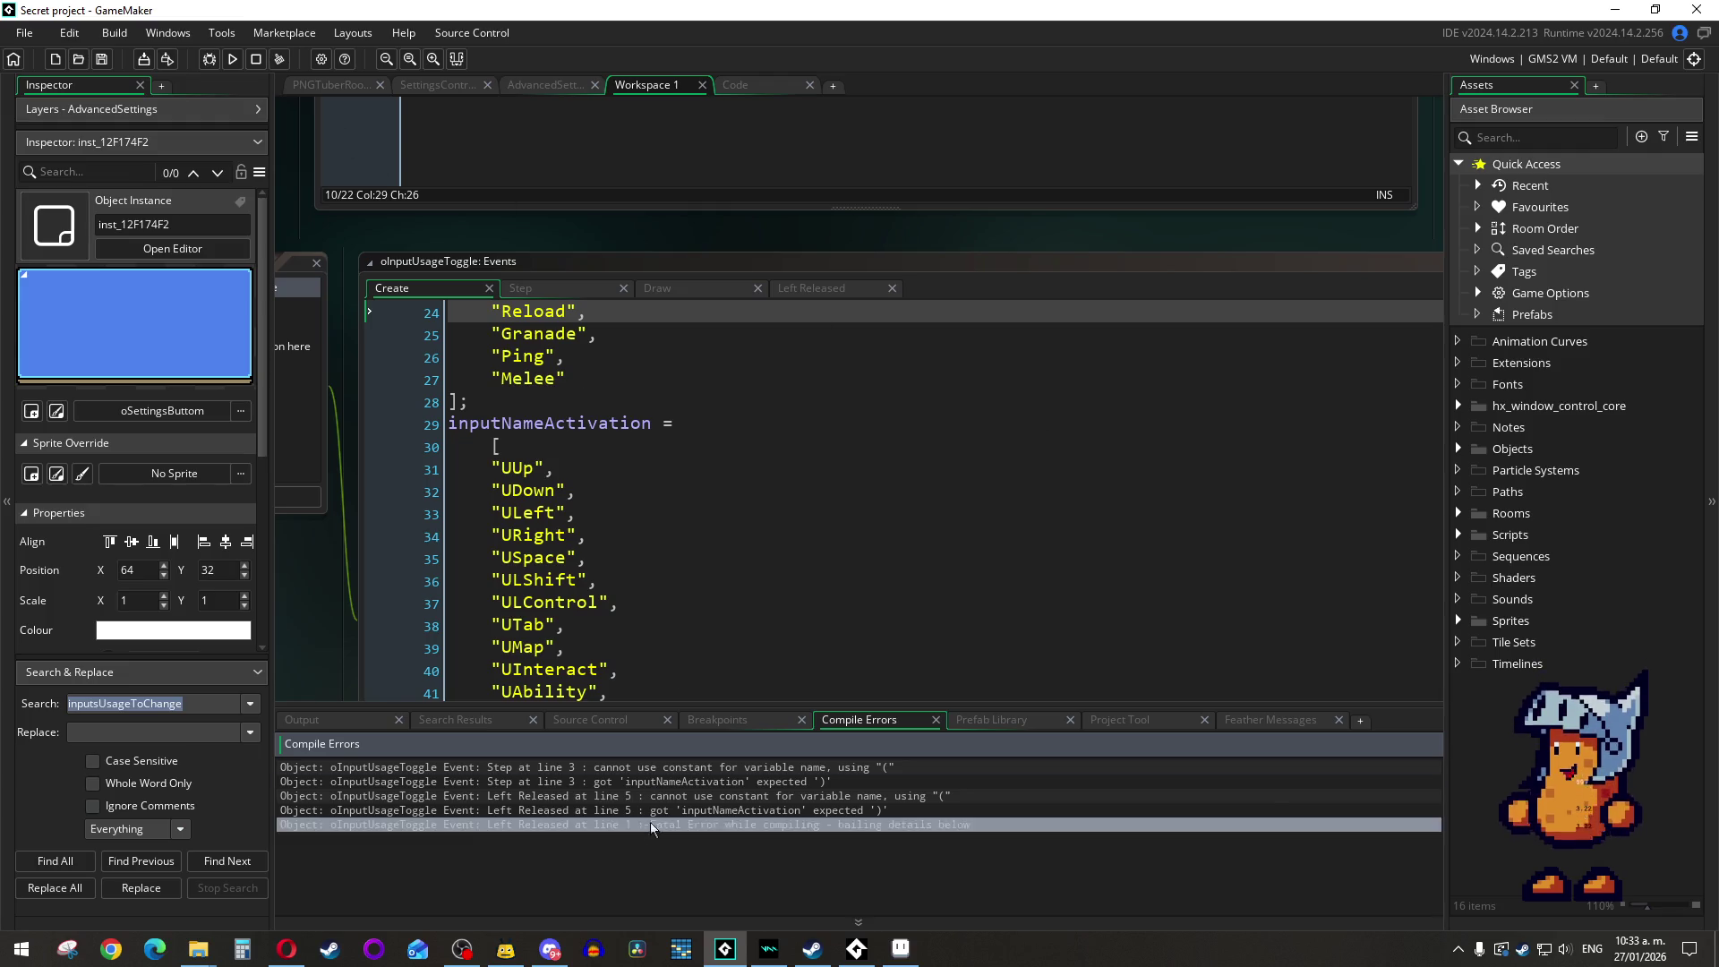
Step: Undo the Step line 3 parentheses, leaving the plain inputNameActivation condition
double_click(746, 767)
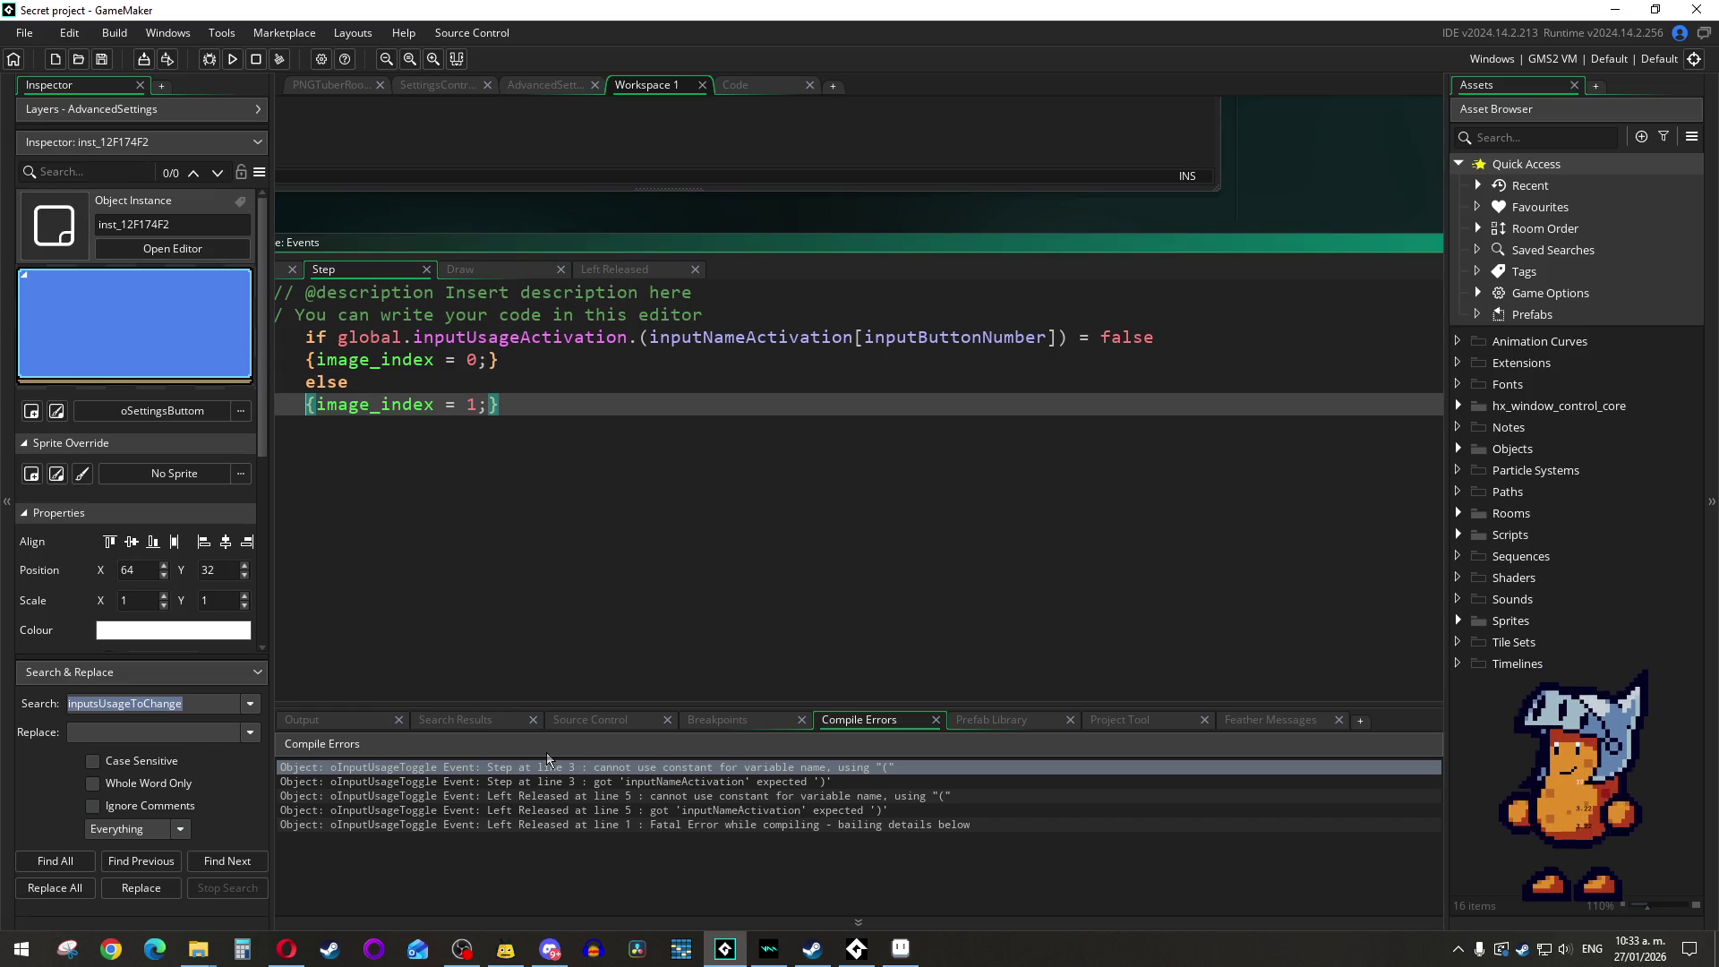
key("ctrl+z")
key("ctrl+z")
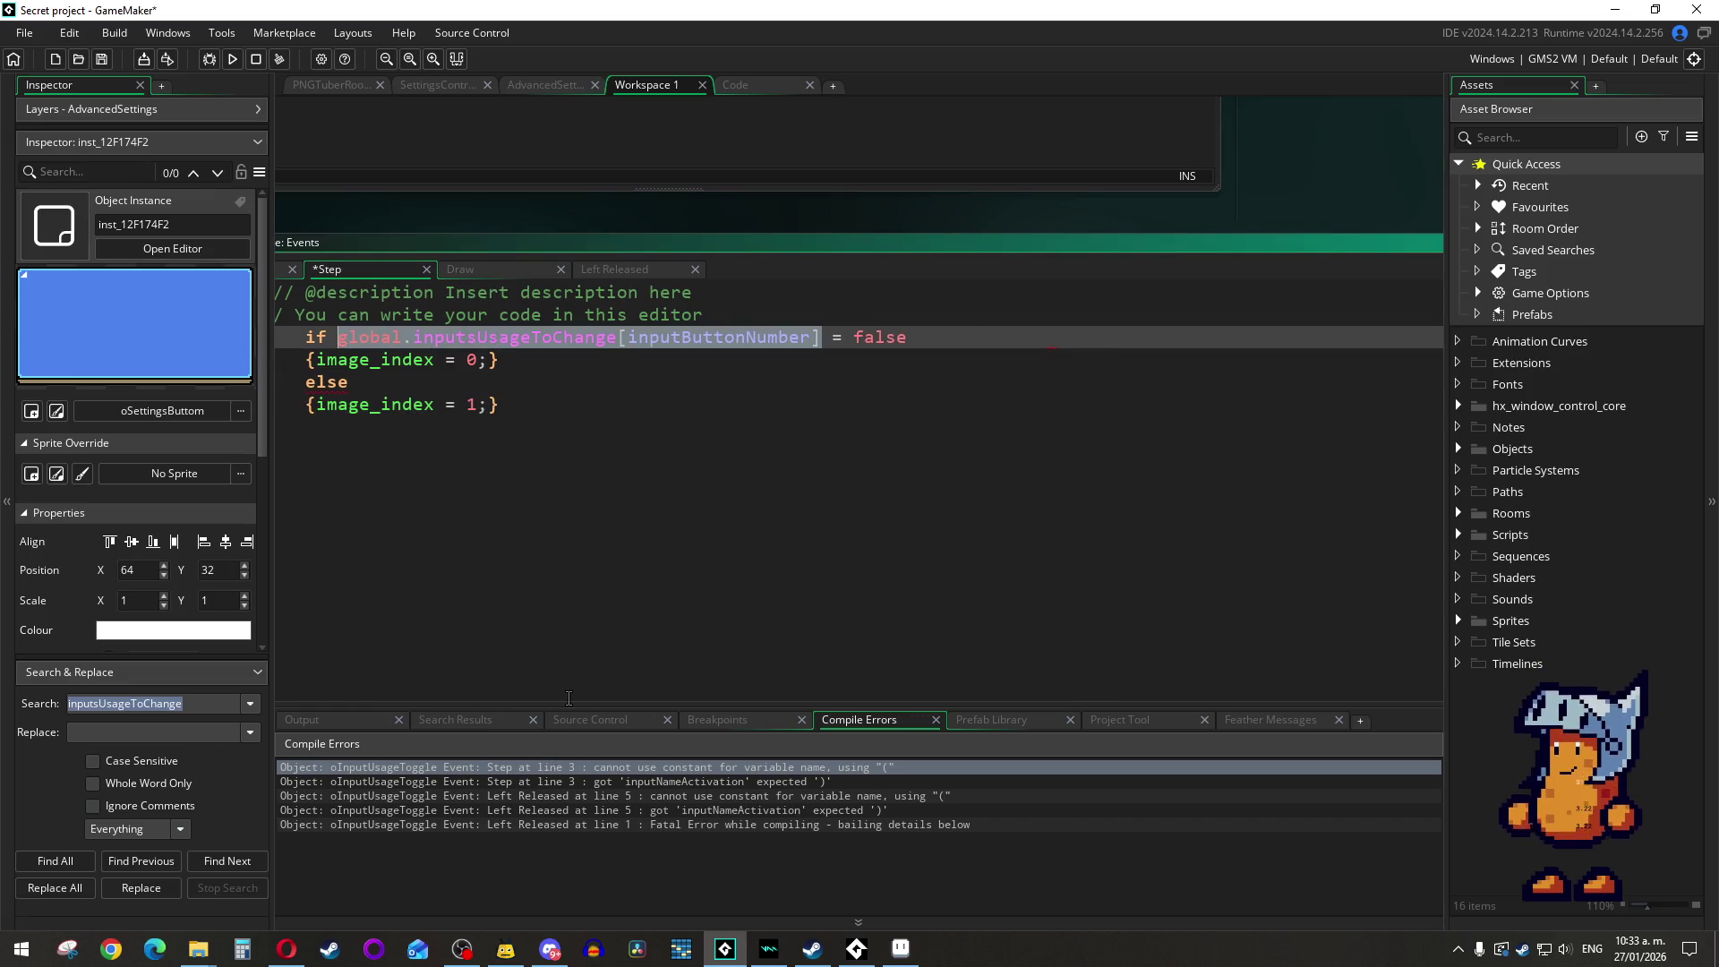
key("ctrl+z")
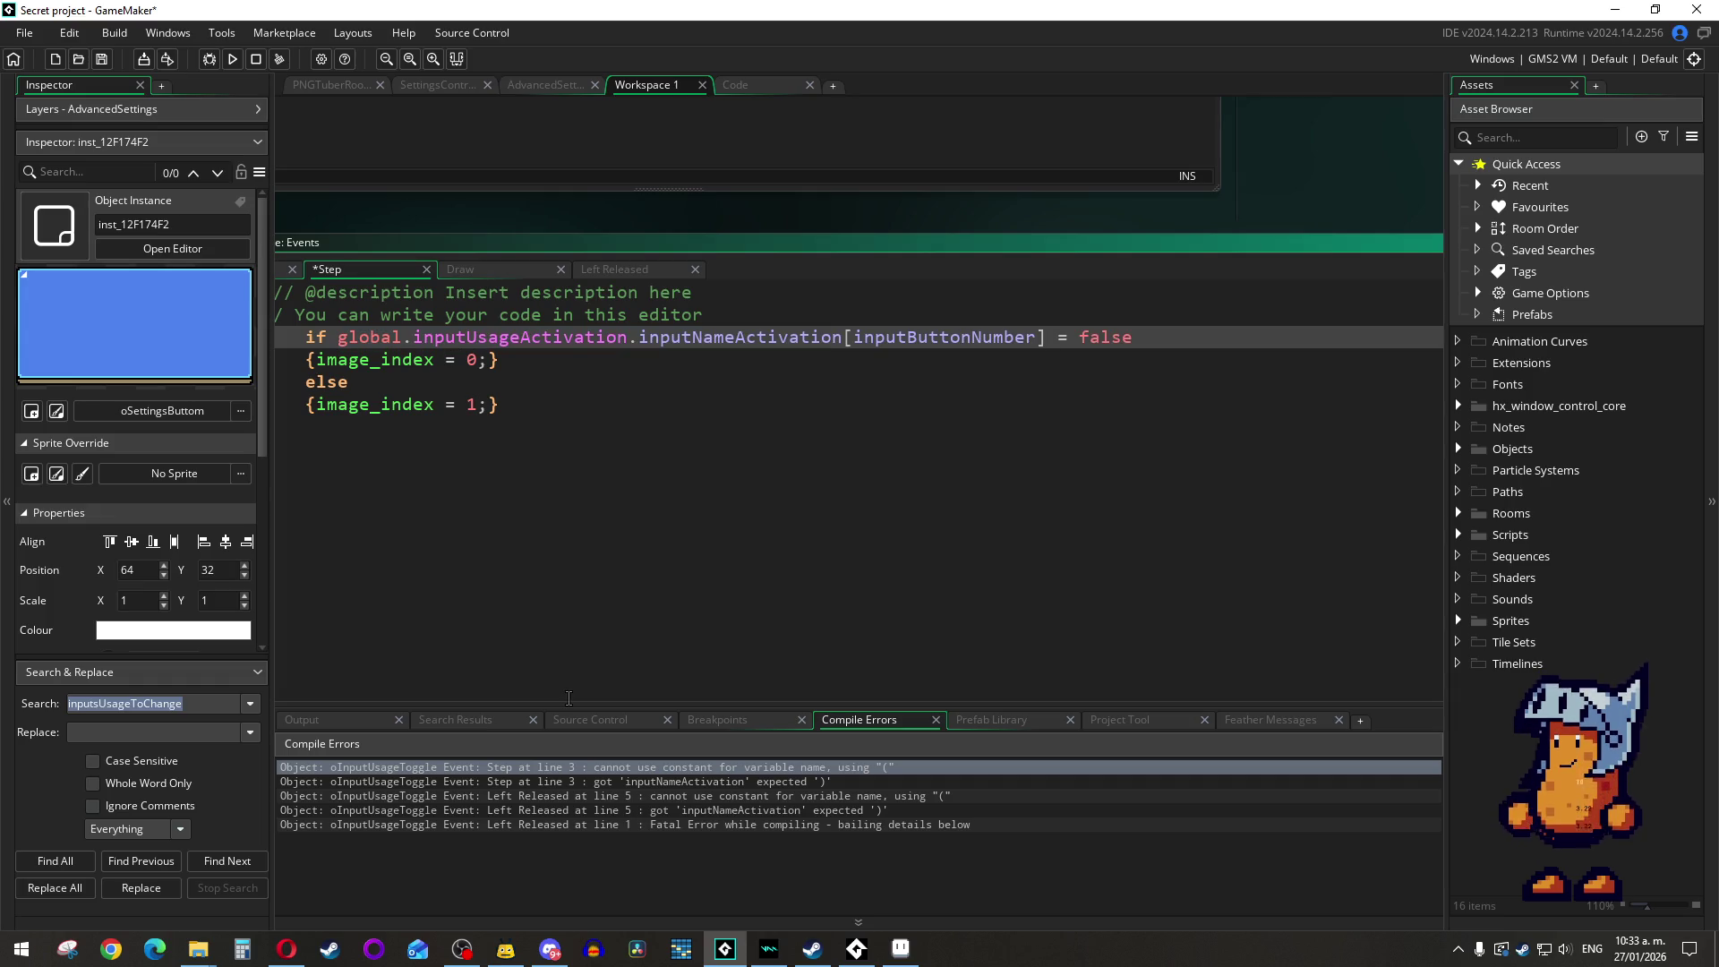
left_click(484, 267)
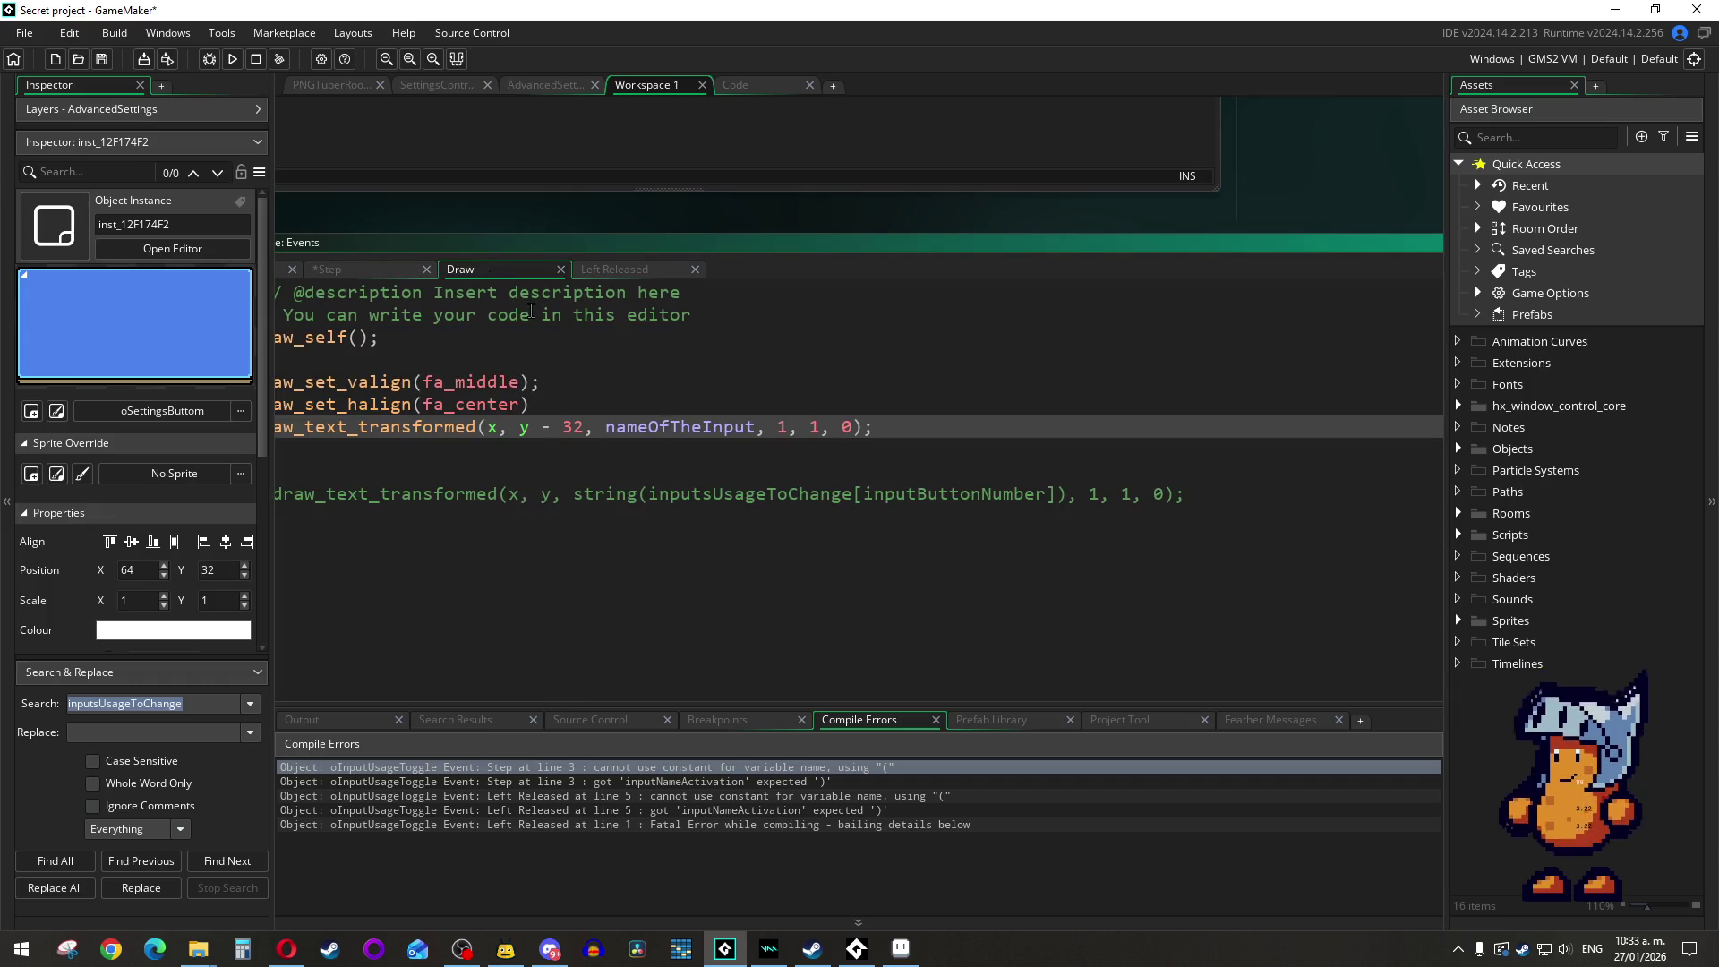
left_click(608, 272)
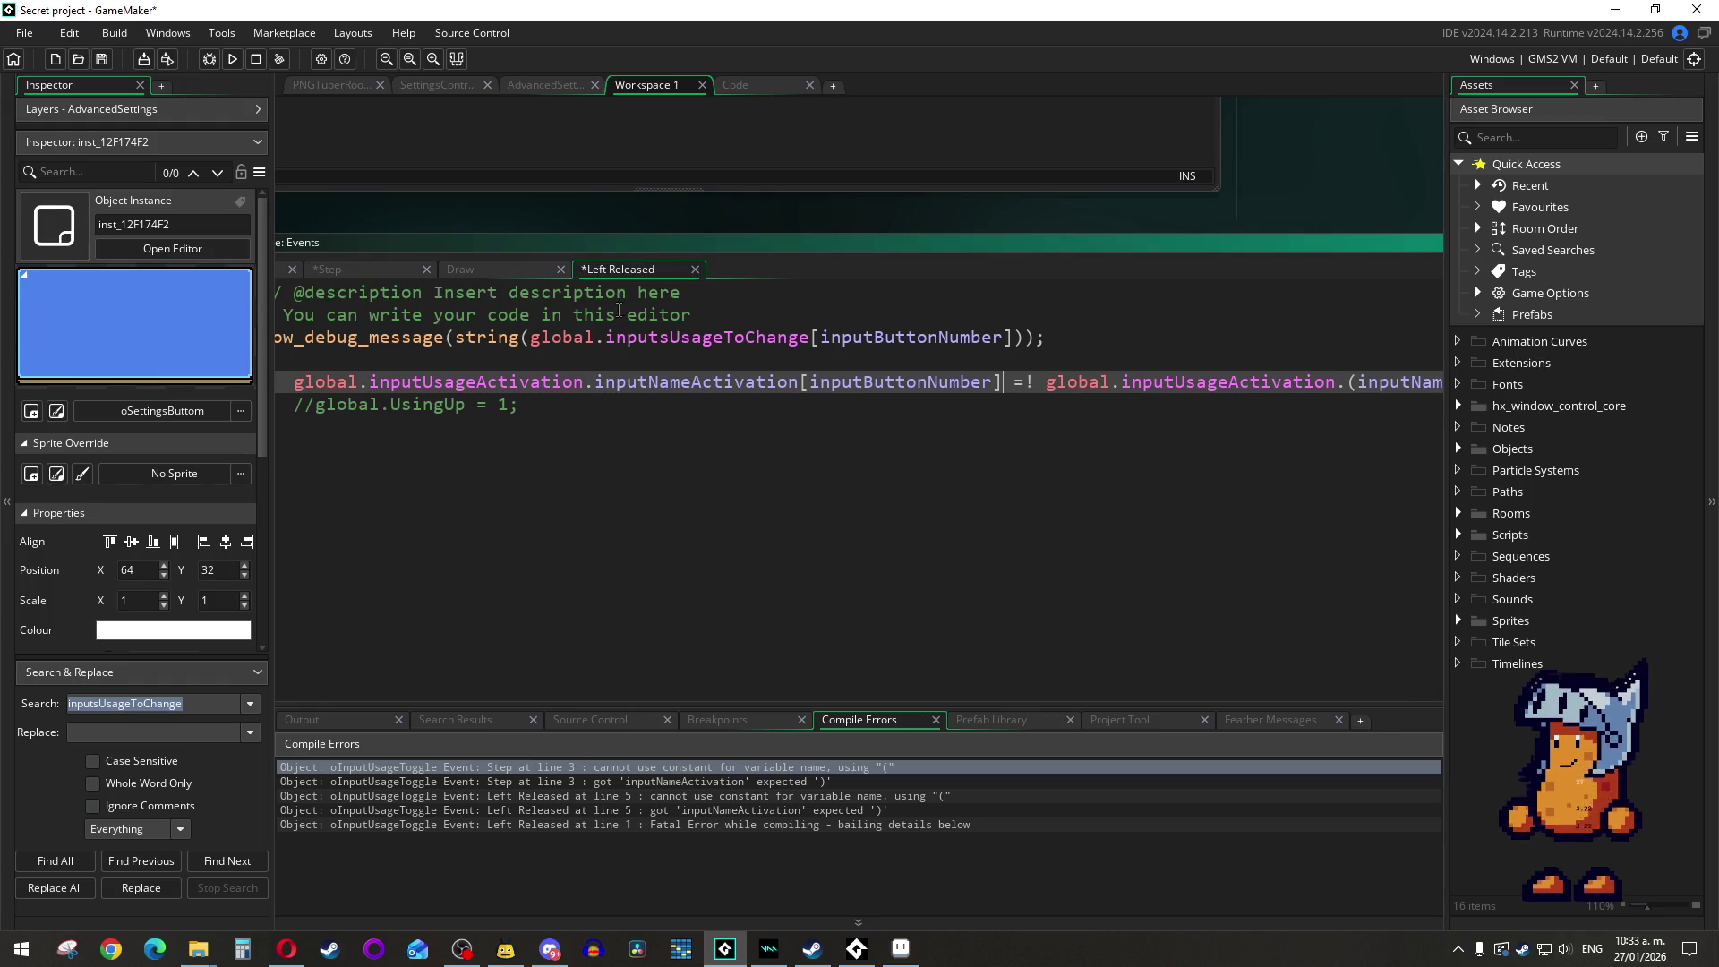
scroll(619, 310, "left", 5)
scroll(354, 456, "right", 8)
Step: Run the game again with F5, view its window, and return to the Step code
left_click(354, 456)
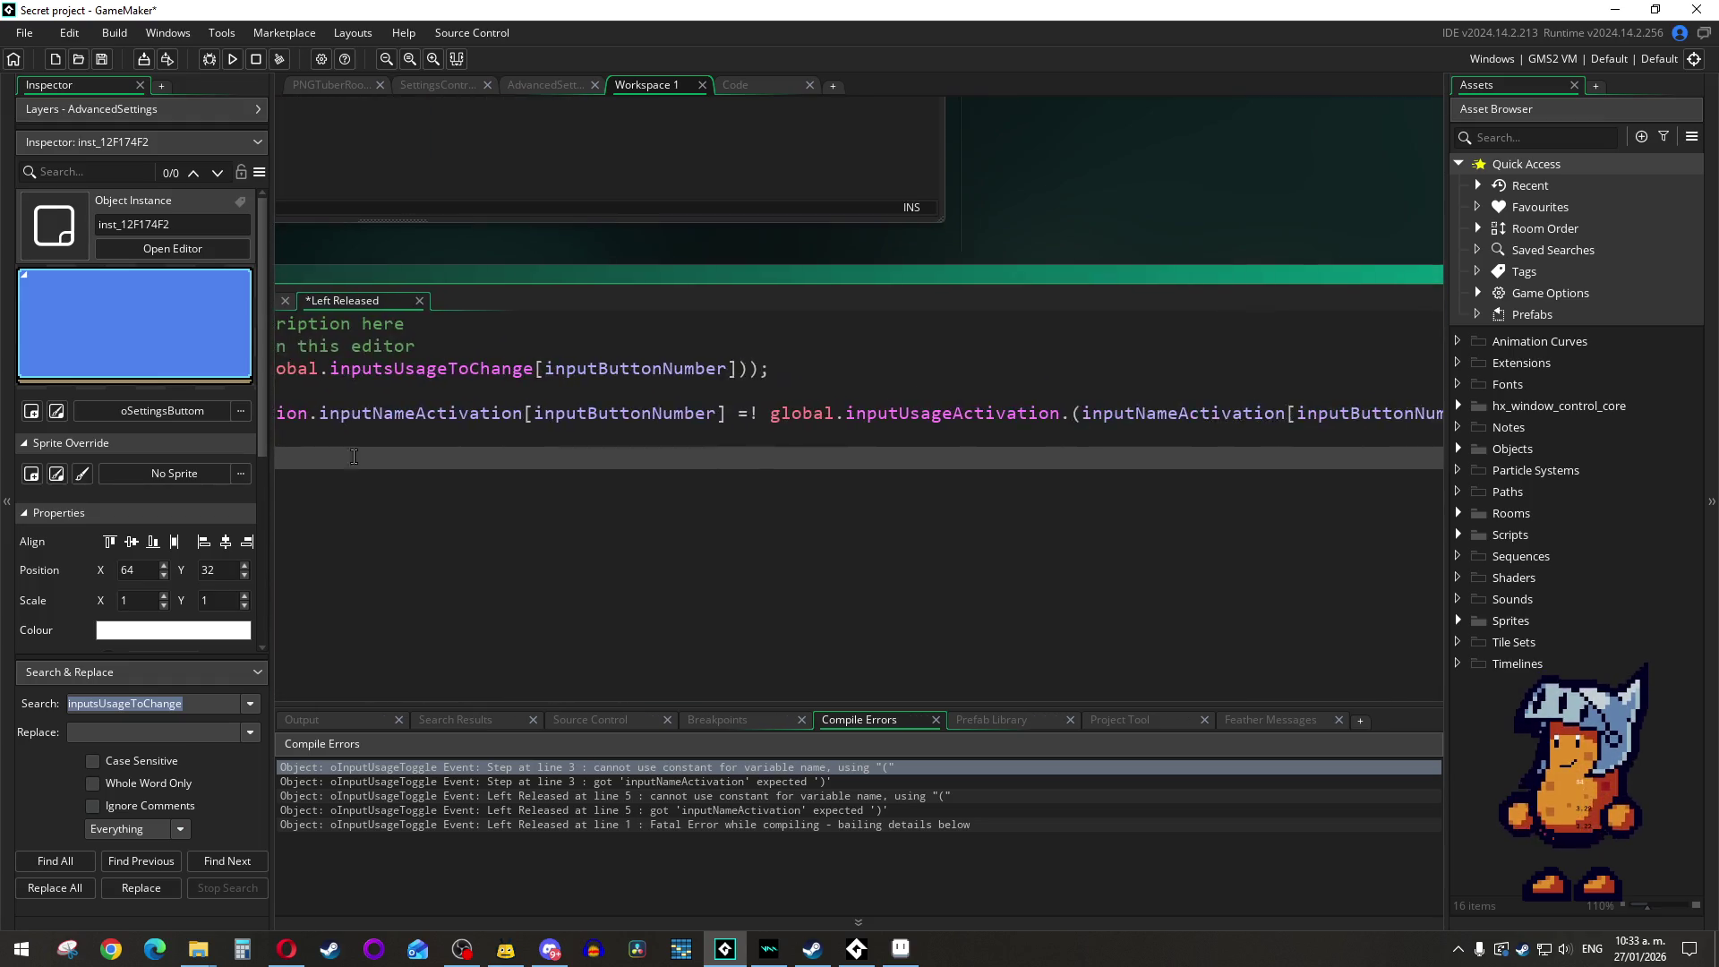
scroll(354, 457, "right", 3)
scroll(970, 473, "left", 10)
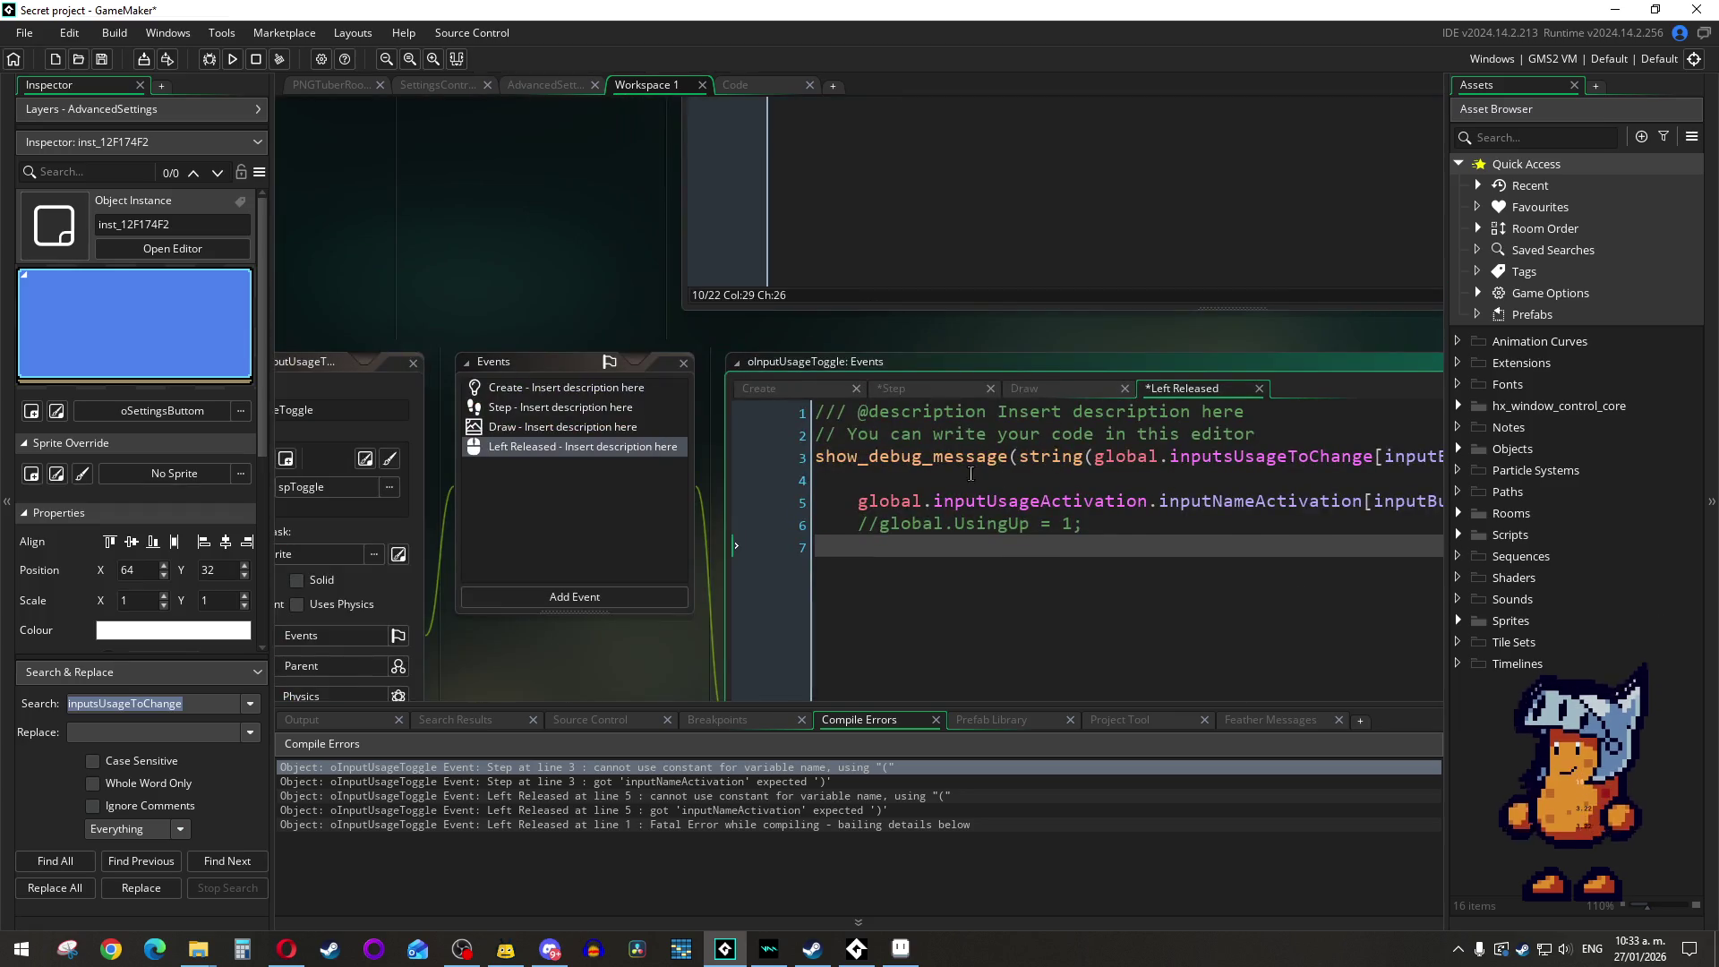
left_click(757, 388)
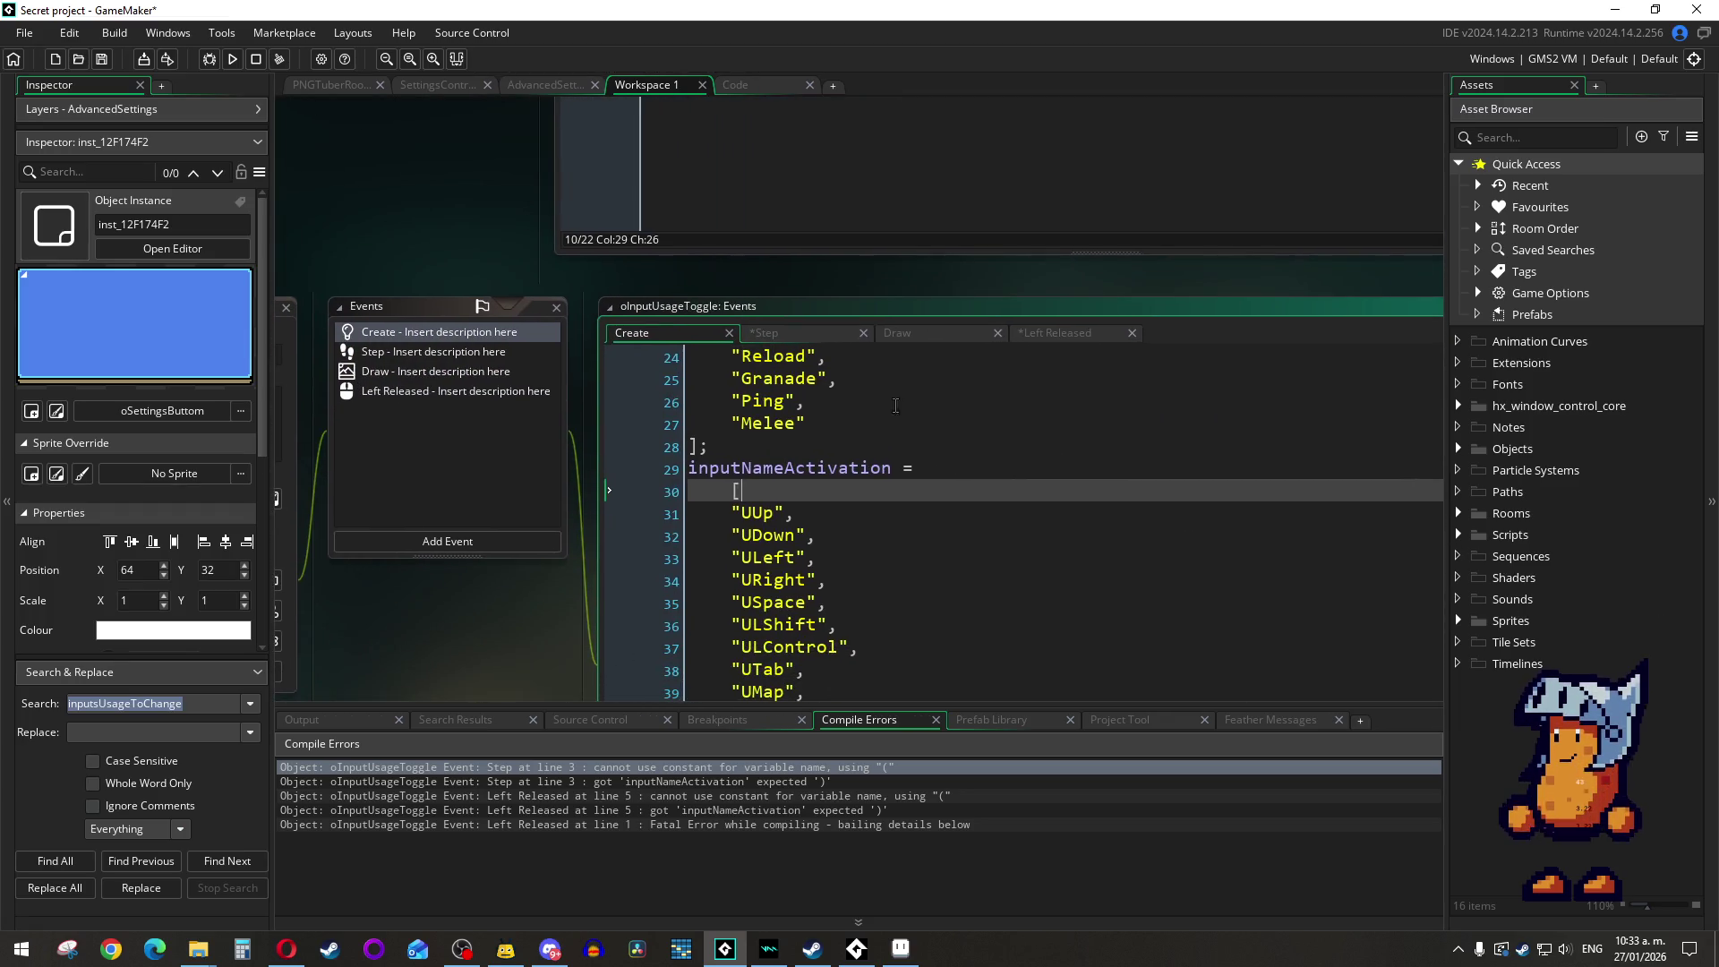
key("F5")
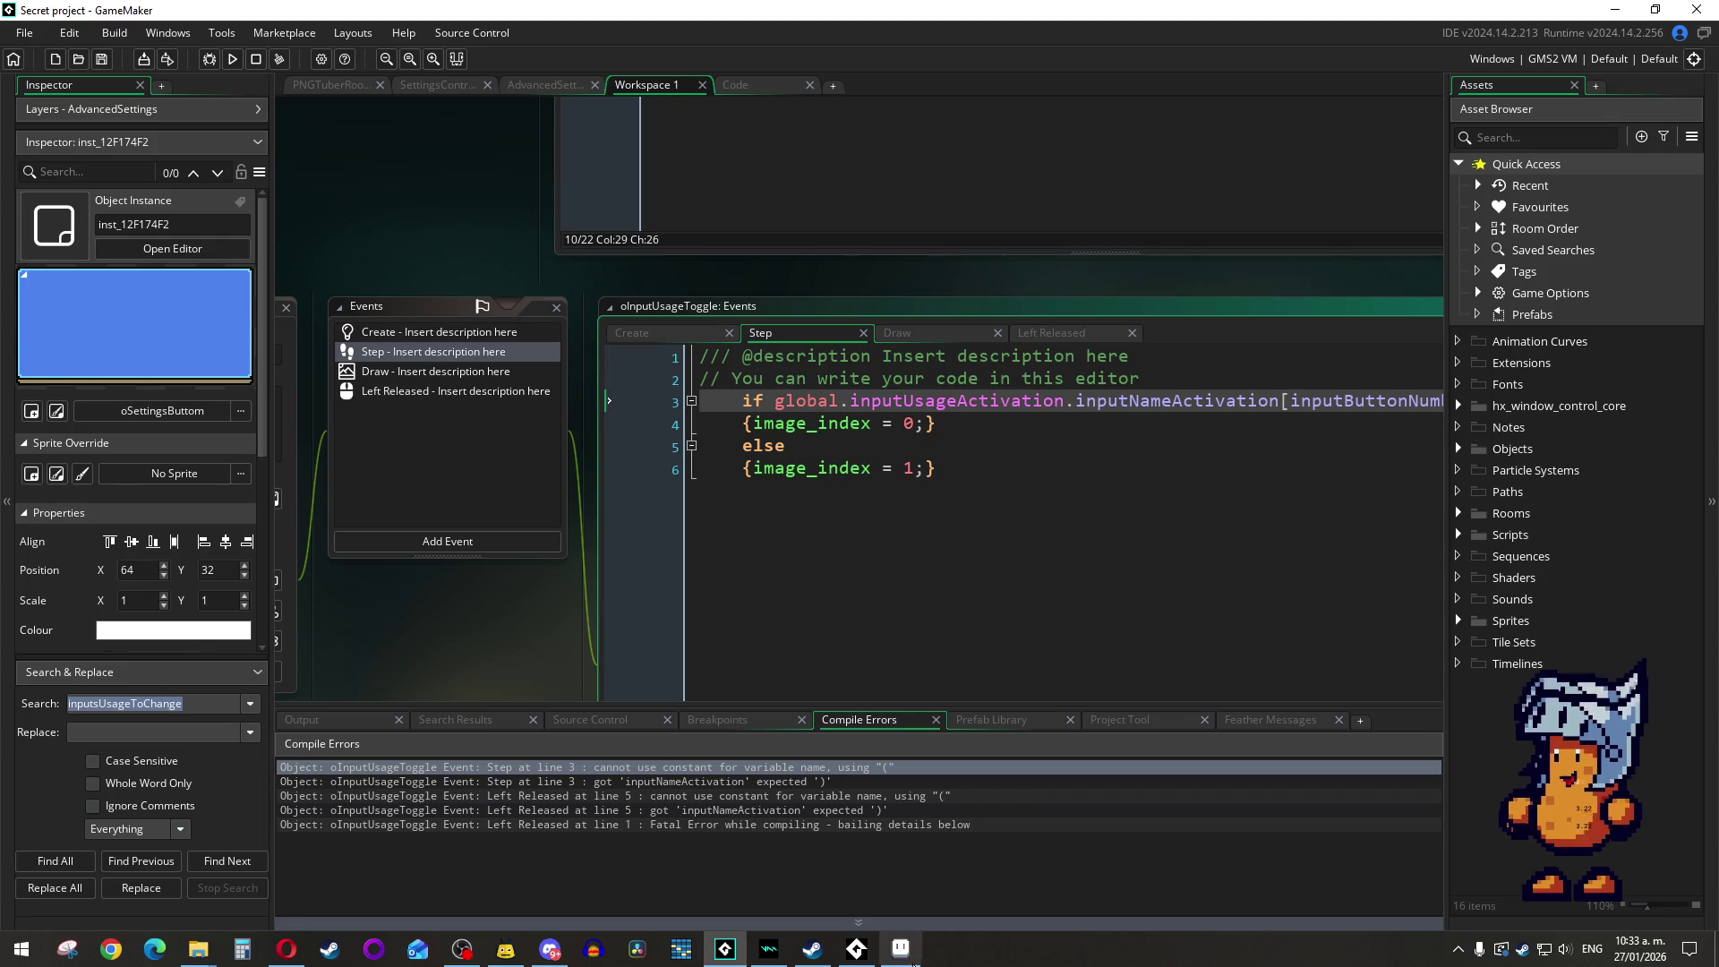
left_click(881, 949)
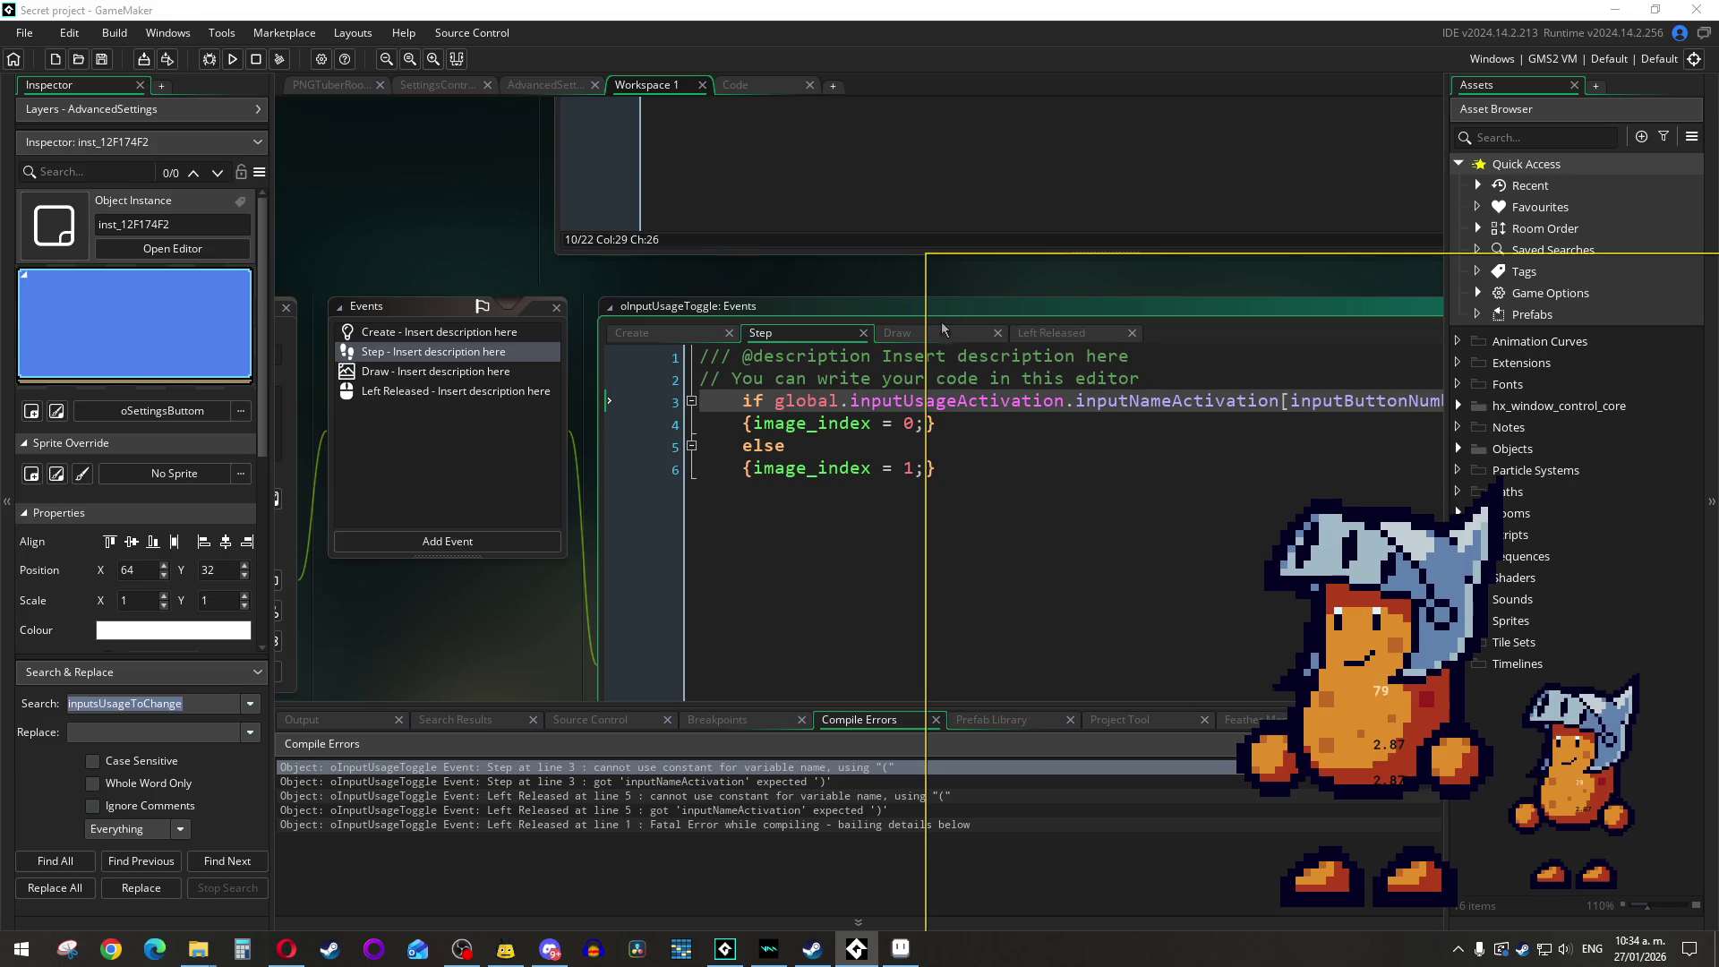
left_click(546, 659)
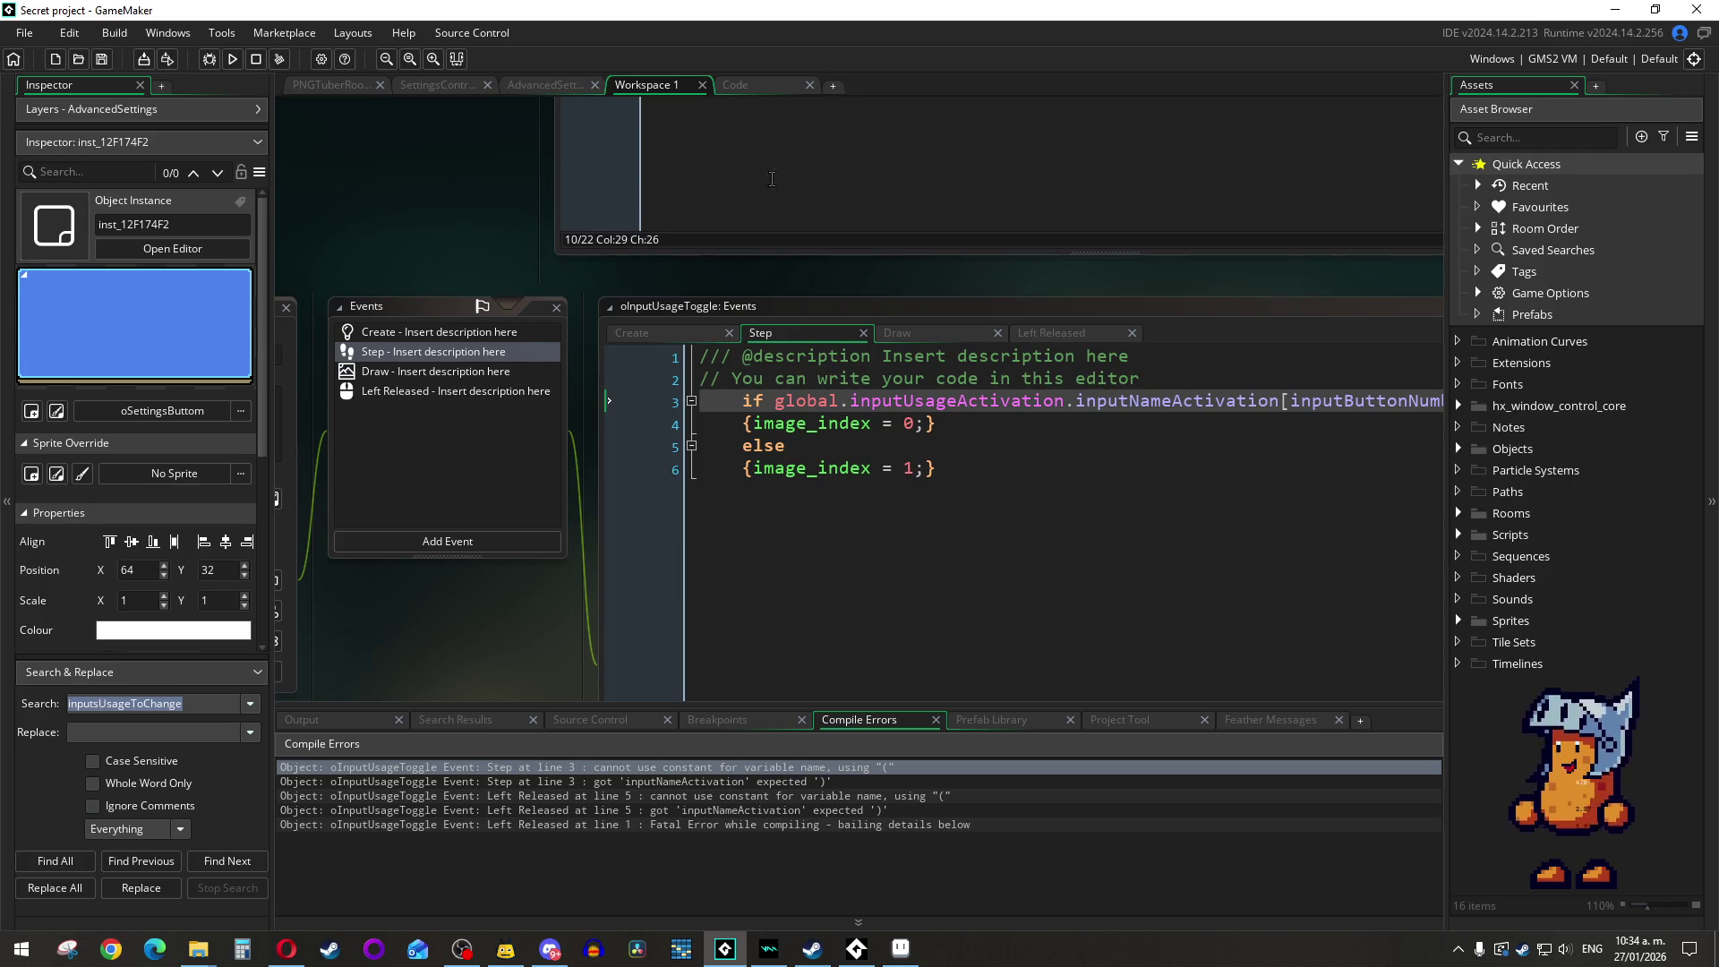
left_click(1019, 526)
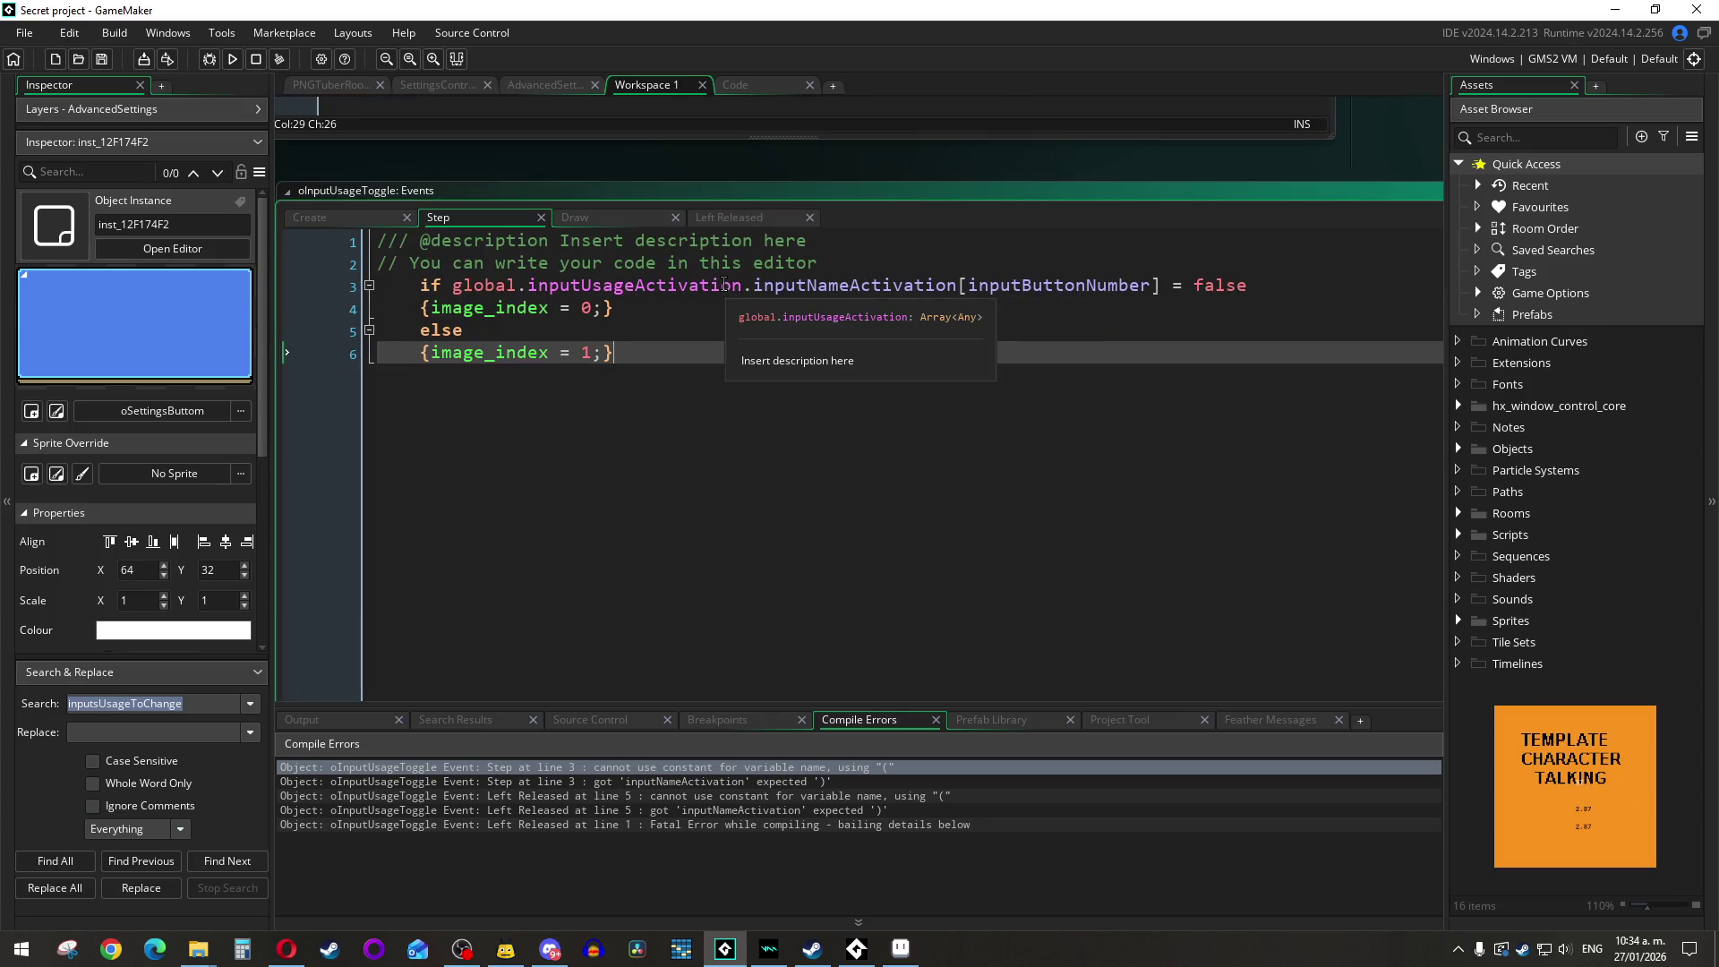
double_click(723, 284)
mouse_move(801, 293)
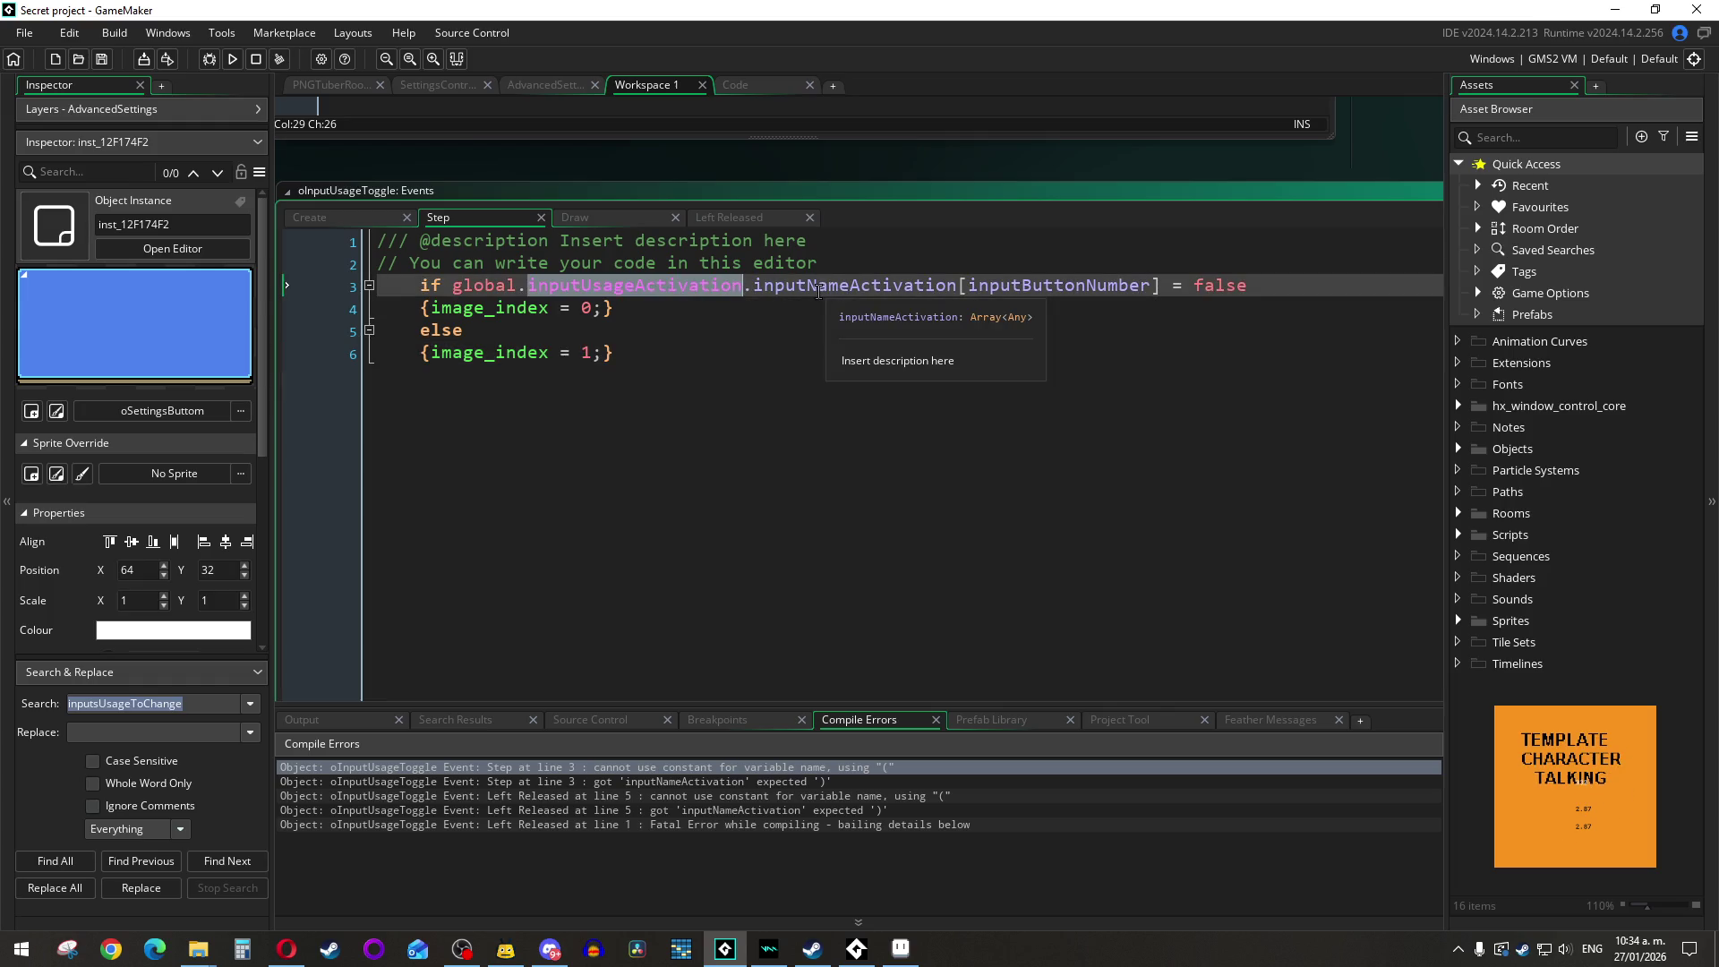
left_click(774, 82)
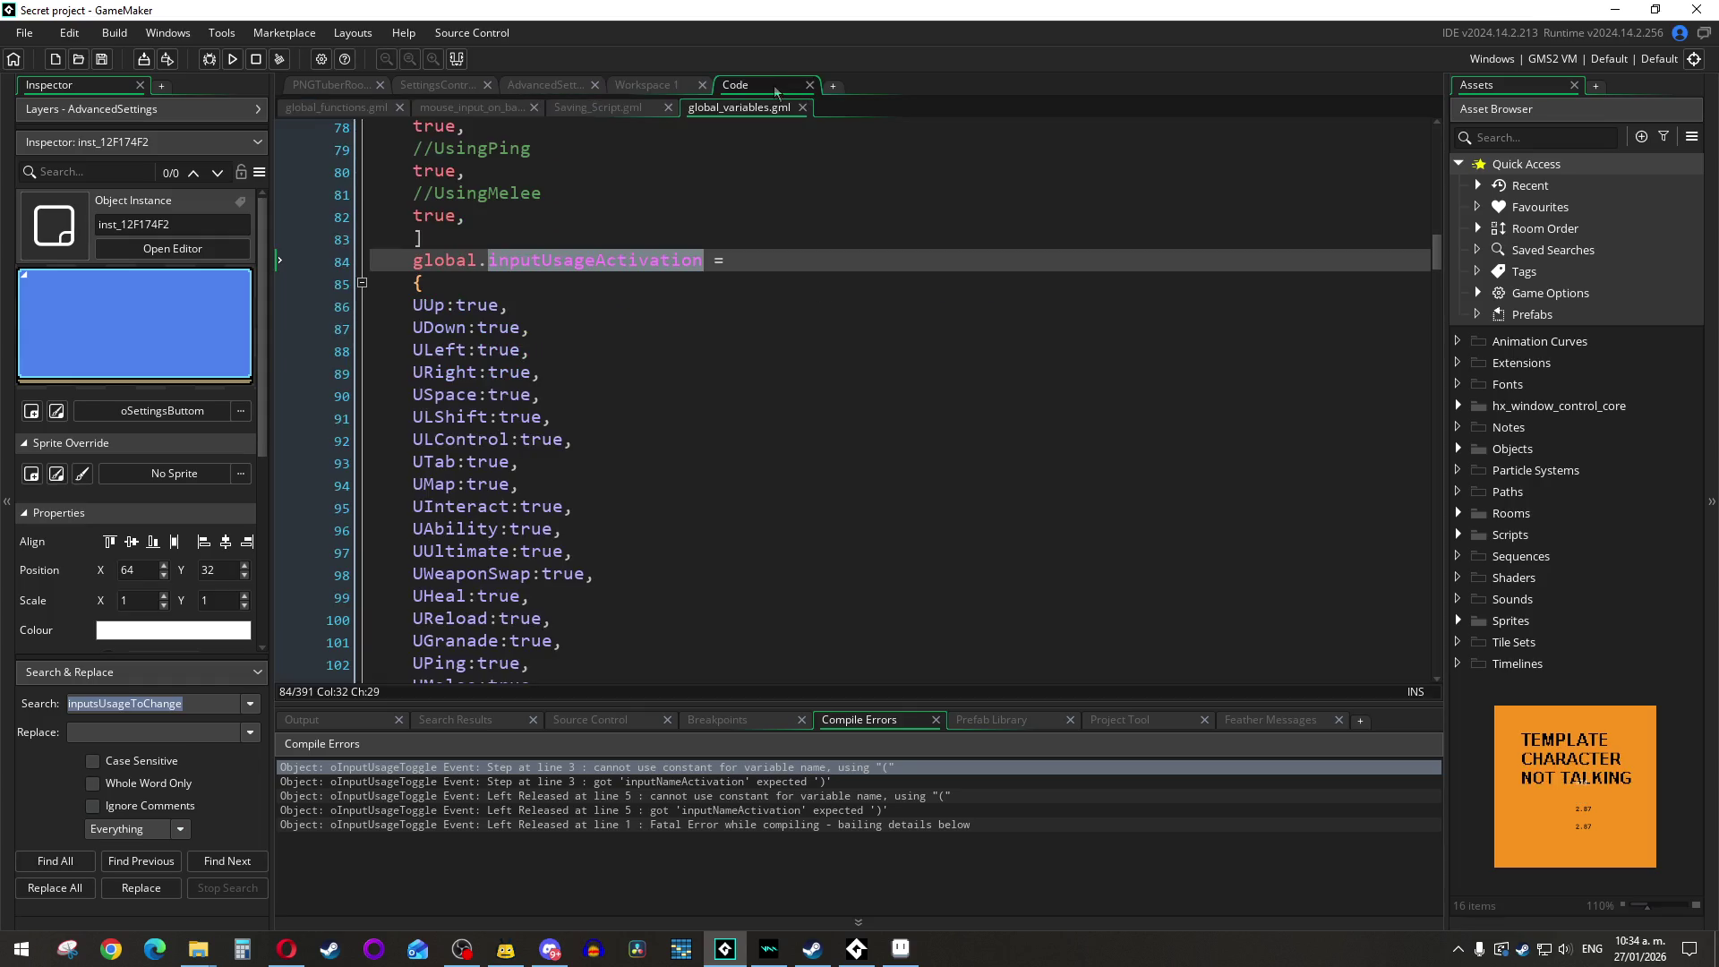
left_click(435, 305)
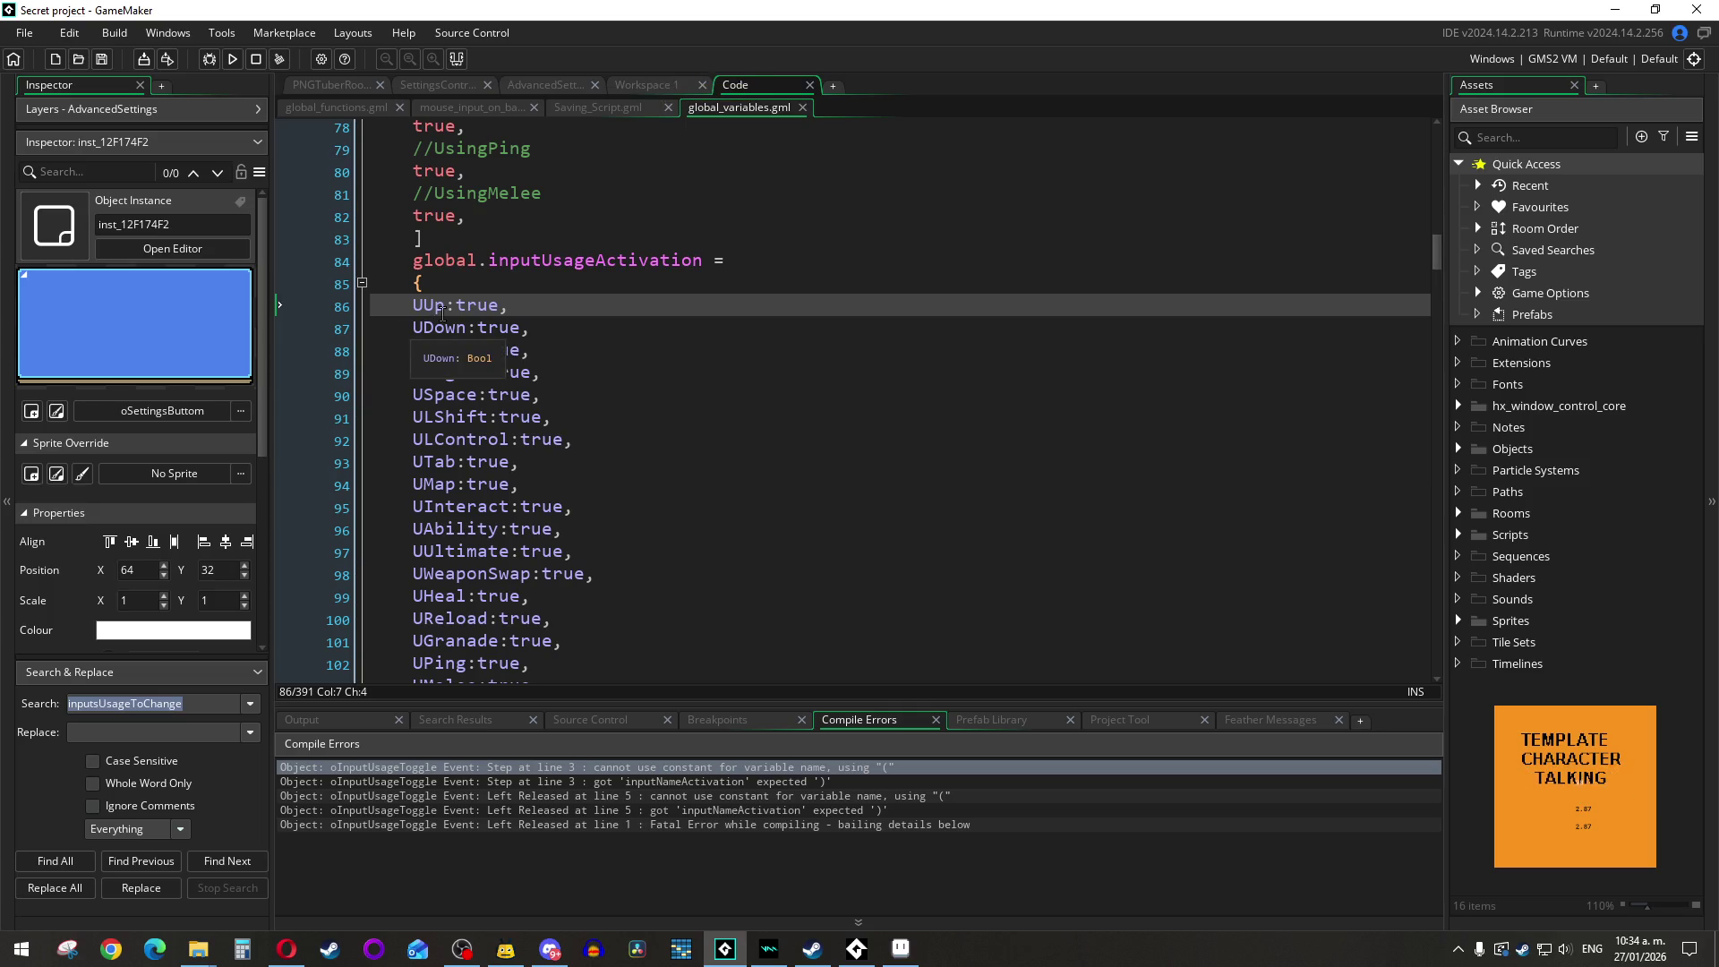
double_click(448, 311)
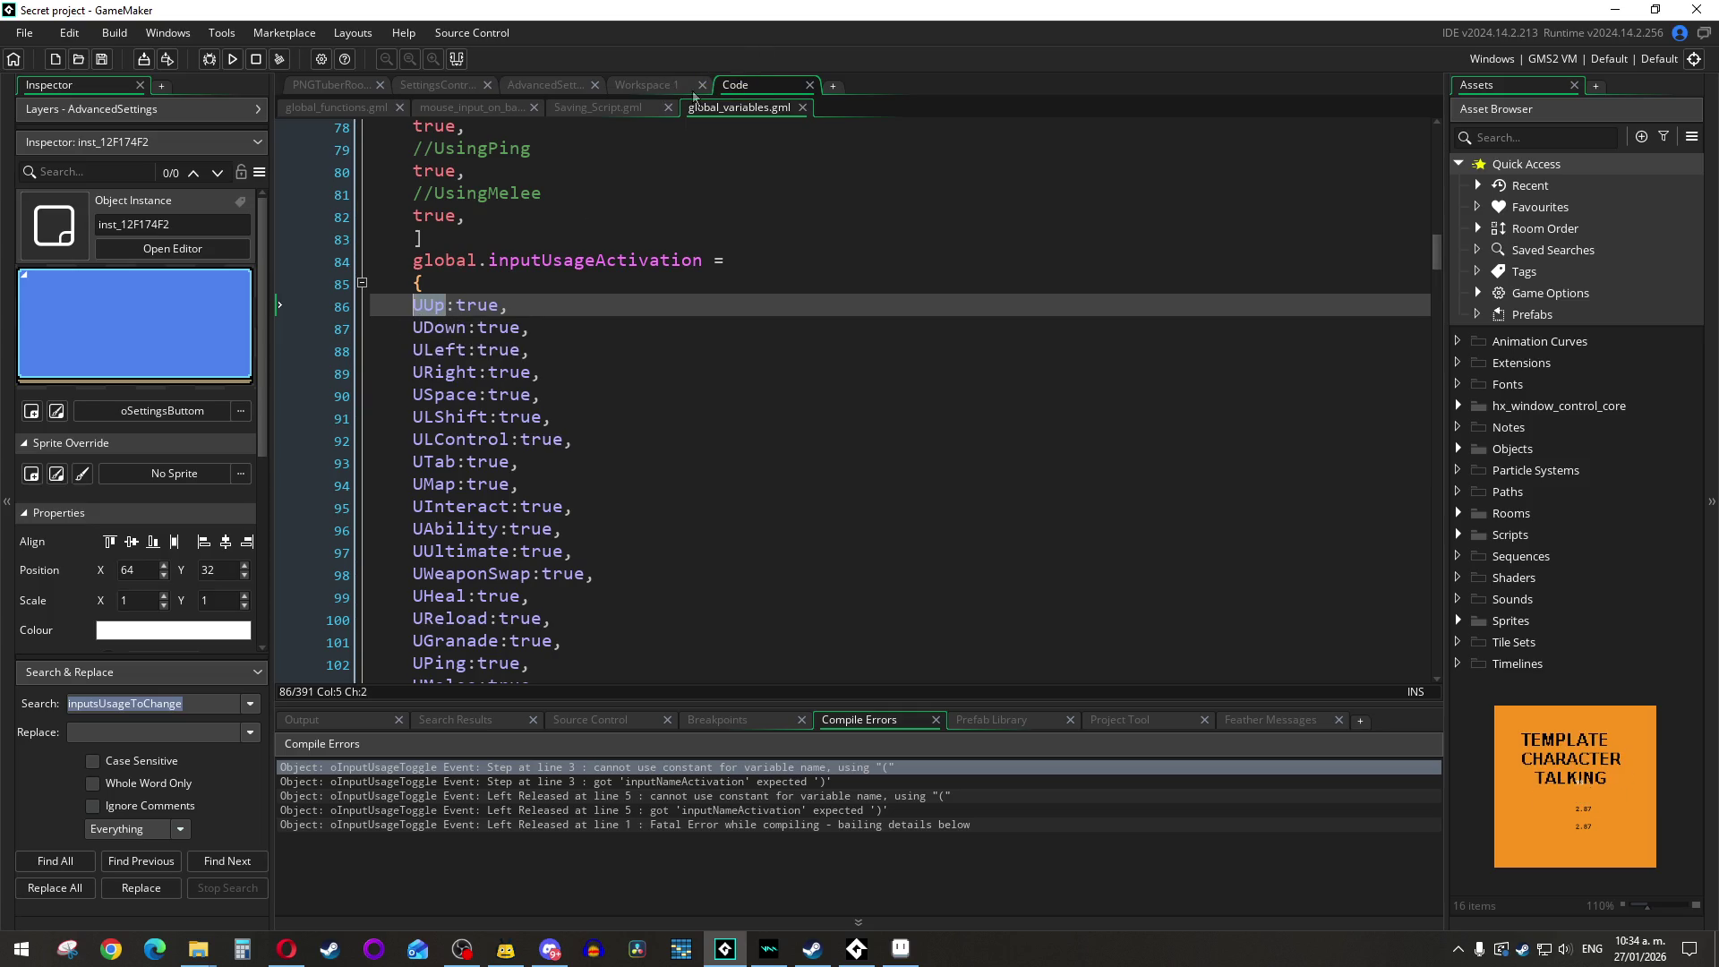
left_click(670, 82)
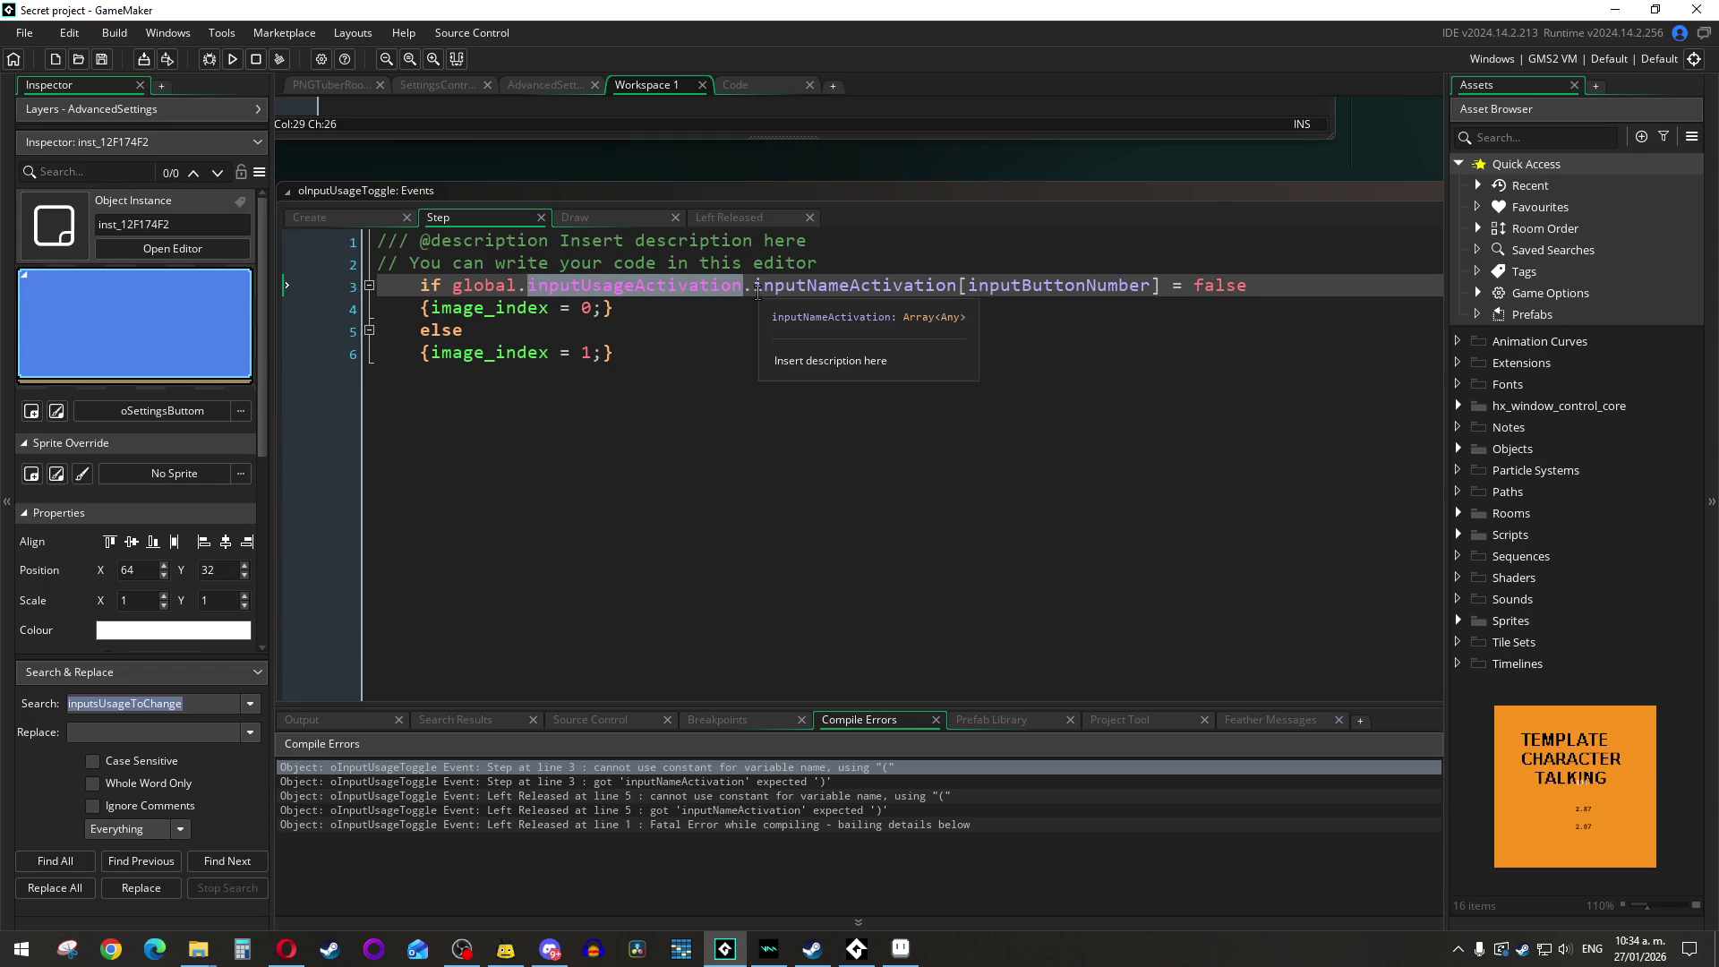
left_click(1078, 295)
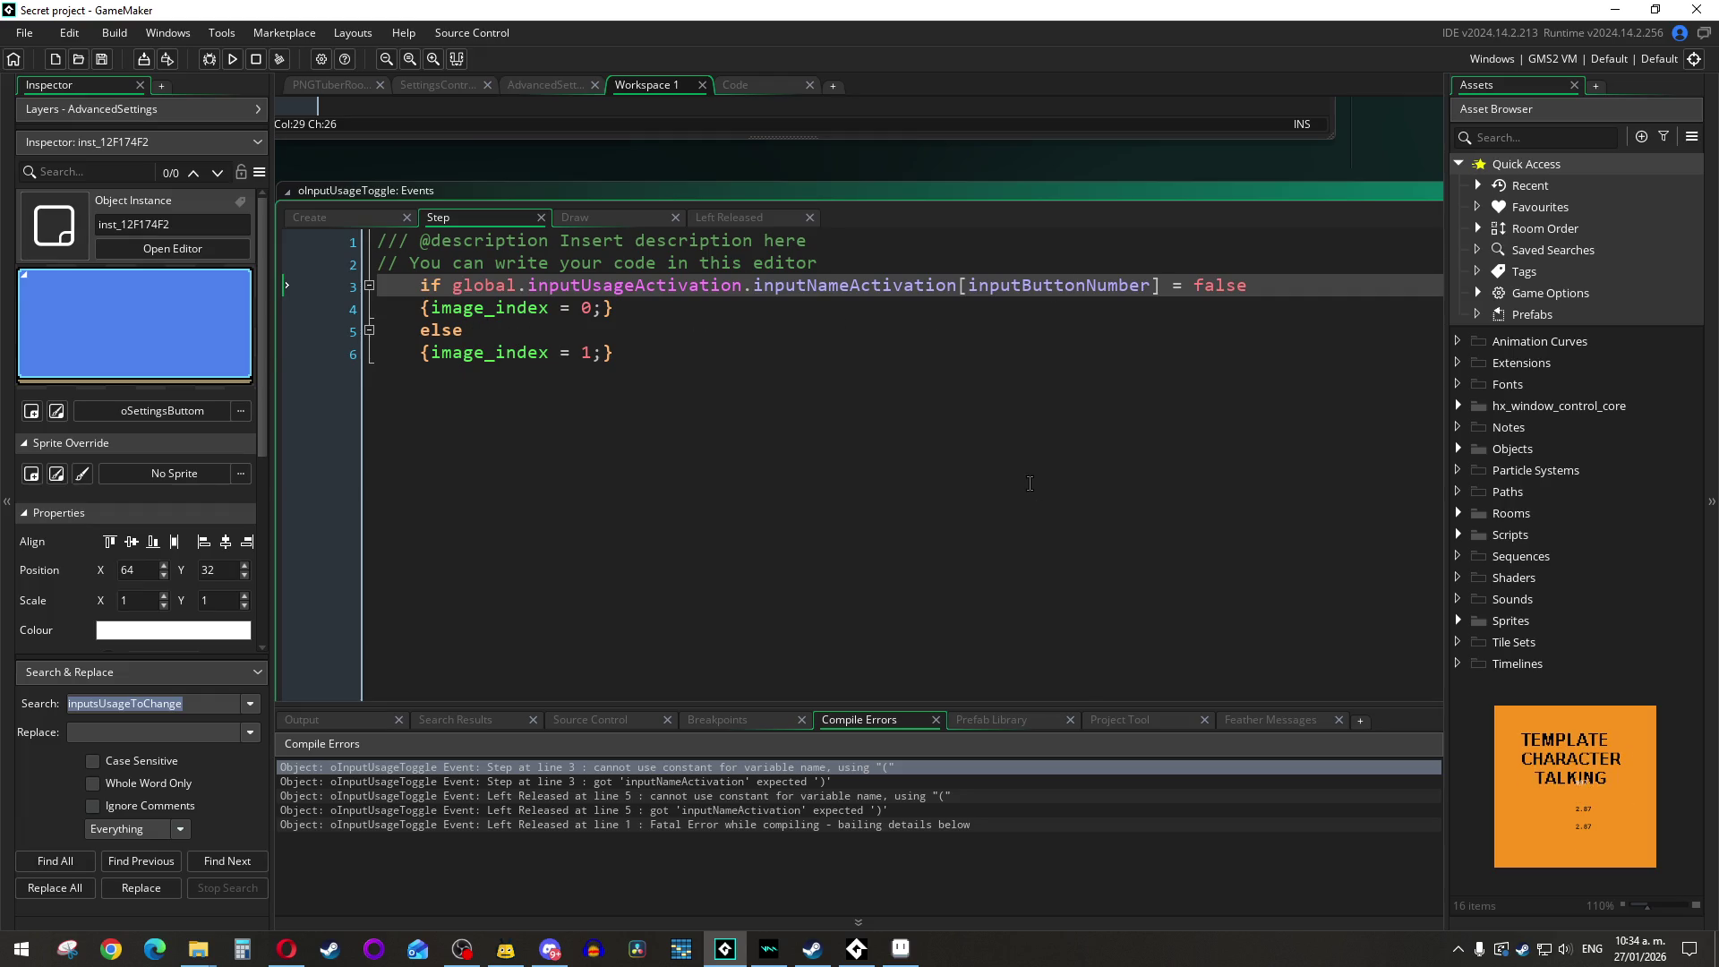
left_click(1029, 483)
Step: Undo the Step event condition back to the global.inputsUsageToChange check
key("Up")
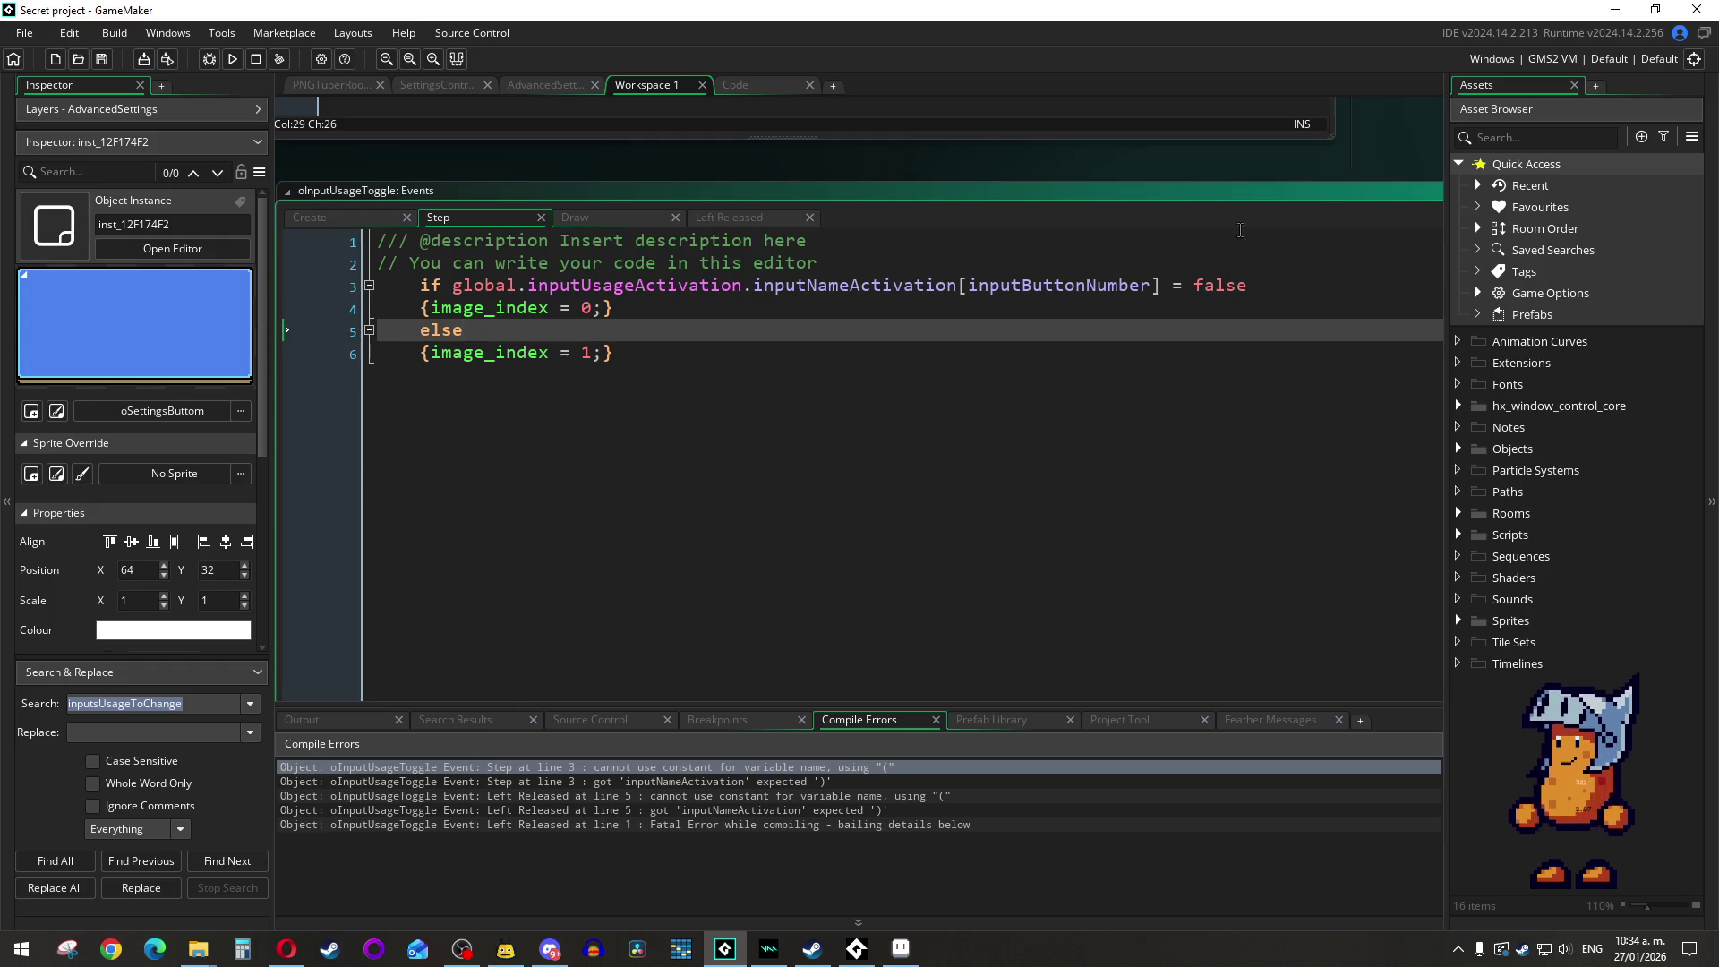
left_click(1093, 304)
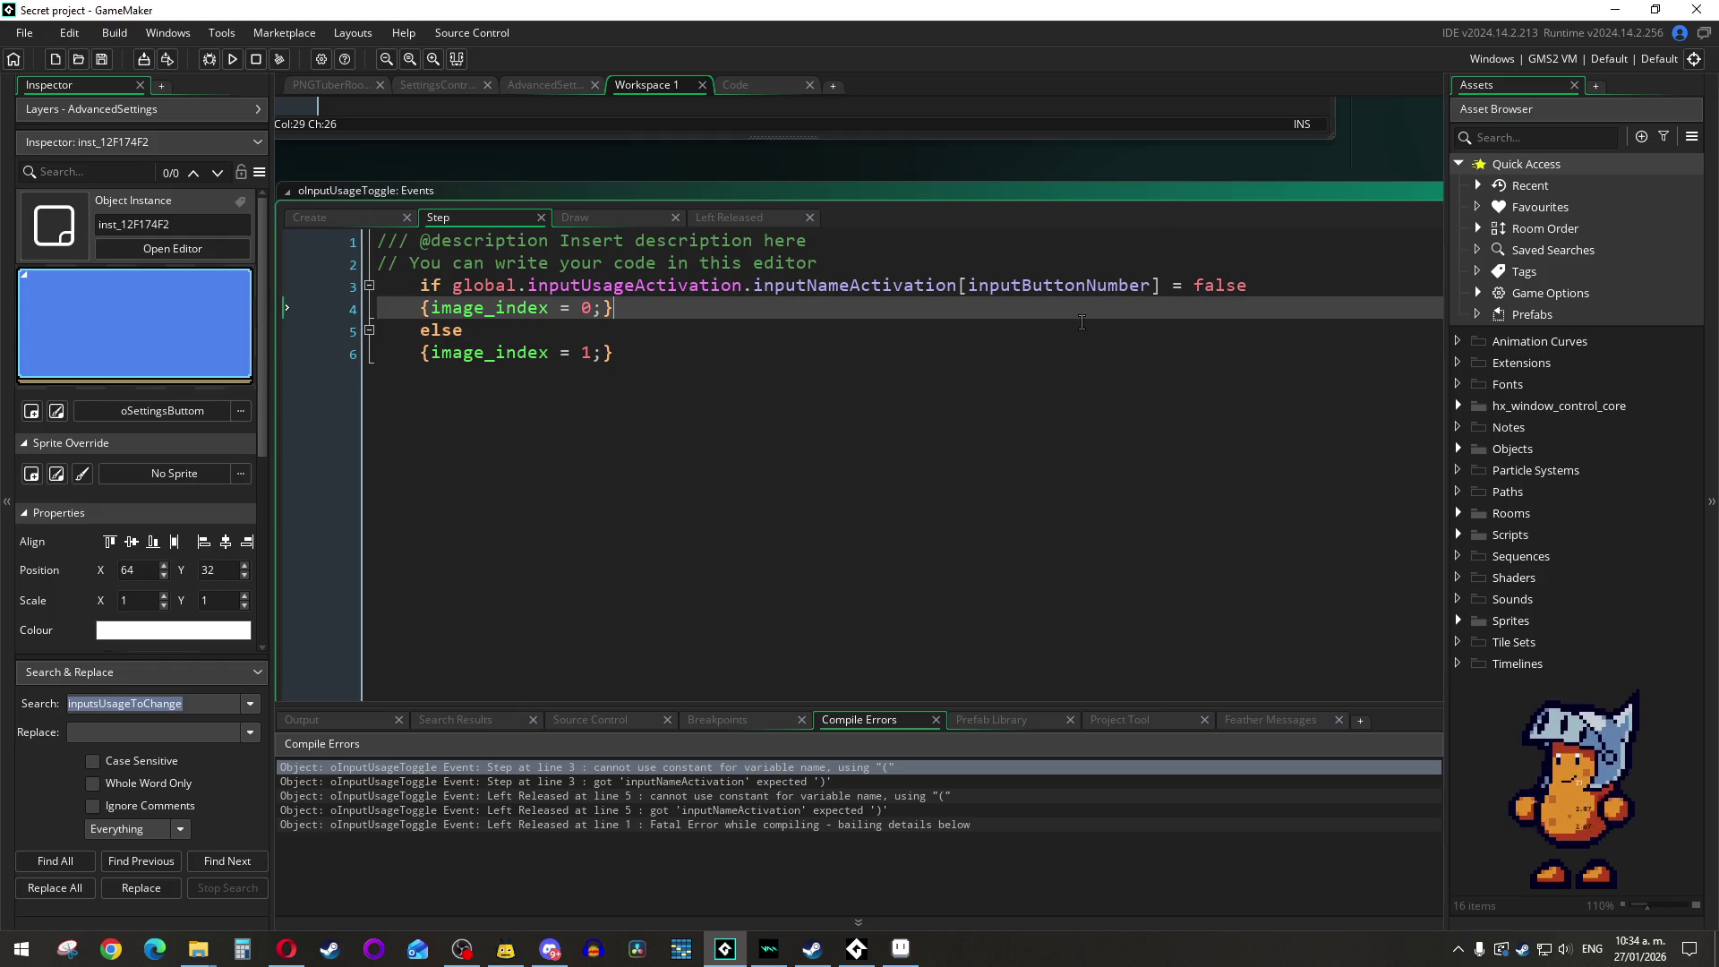
key("ctrl+z")
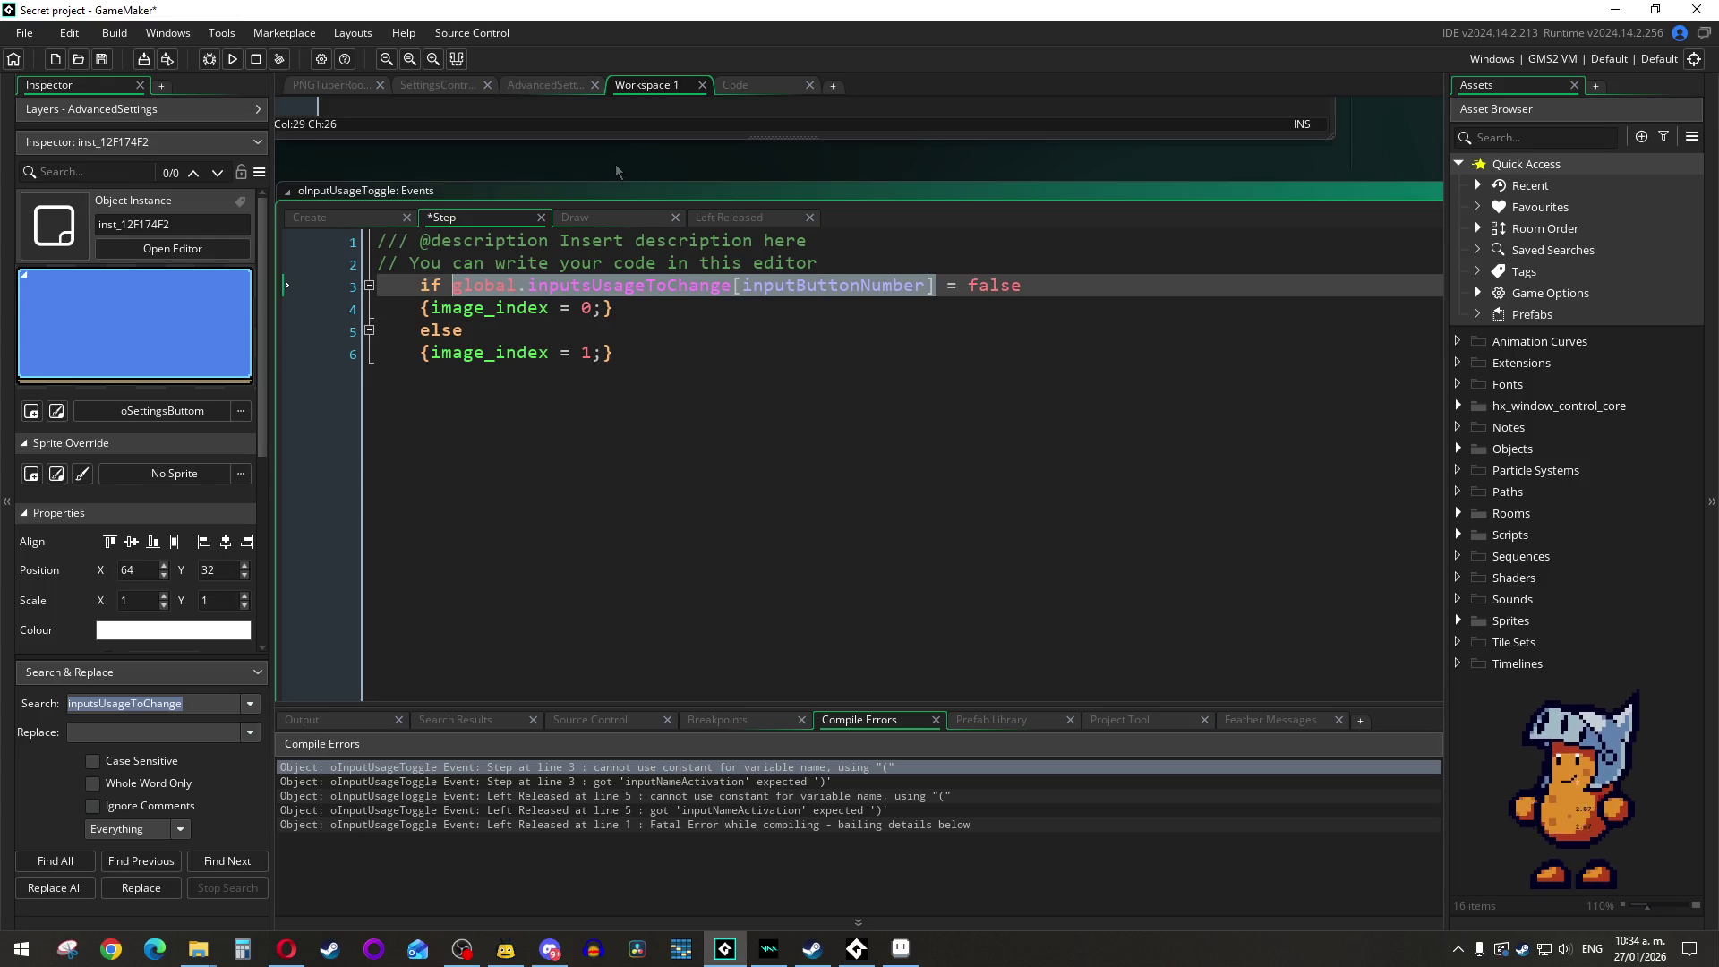
Step: Undo the Left Released edit so it uses global.inputsUsageToChange[inputButtonNumber] again
left_click(588, 217)
left_click(714, 218)
key("ctrl+z")
key("ctrl+z")
key("ctrl+z")
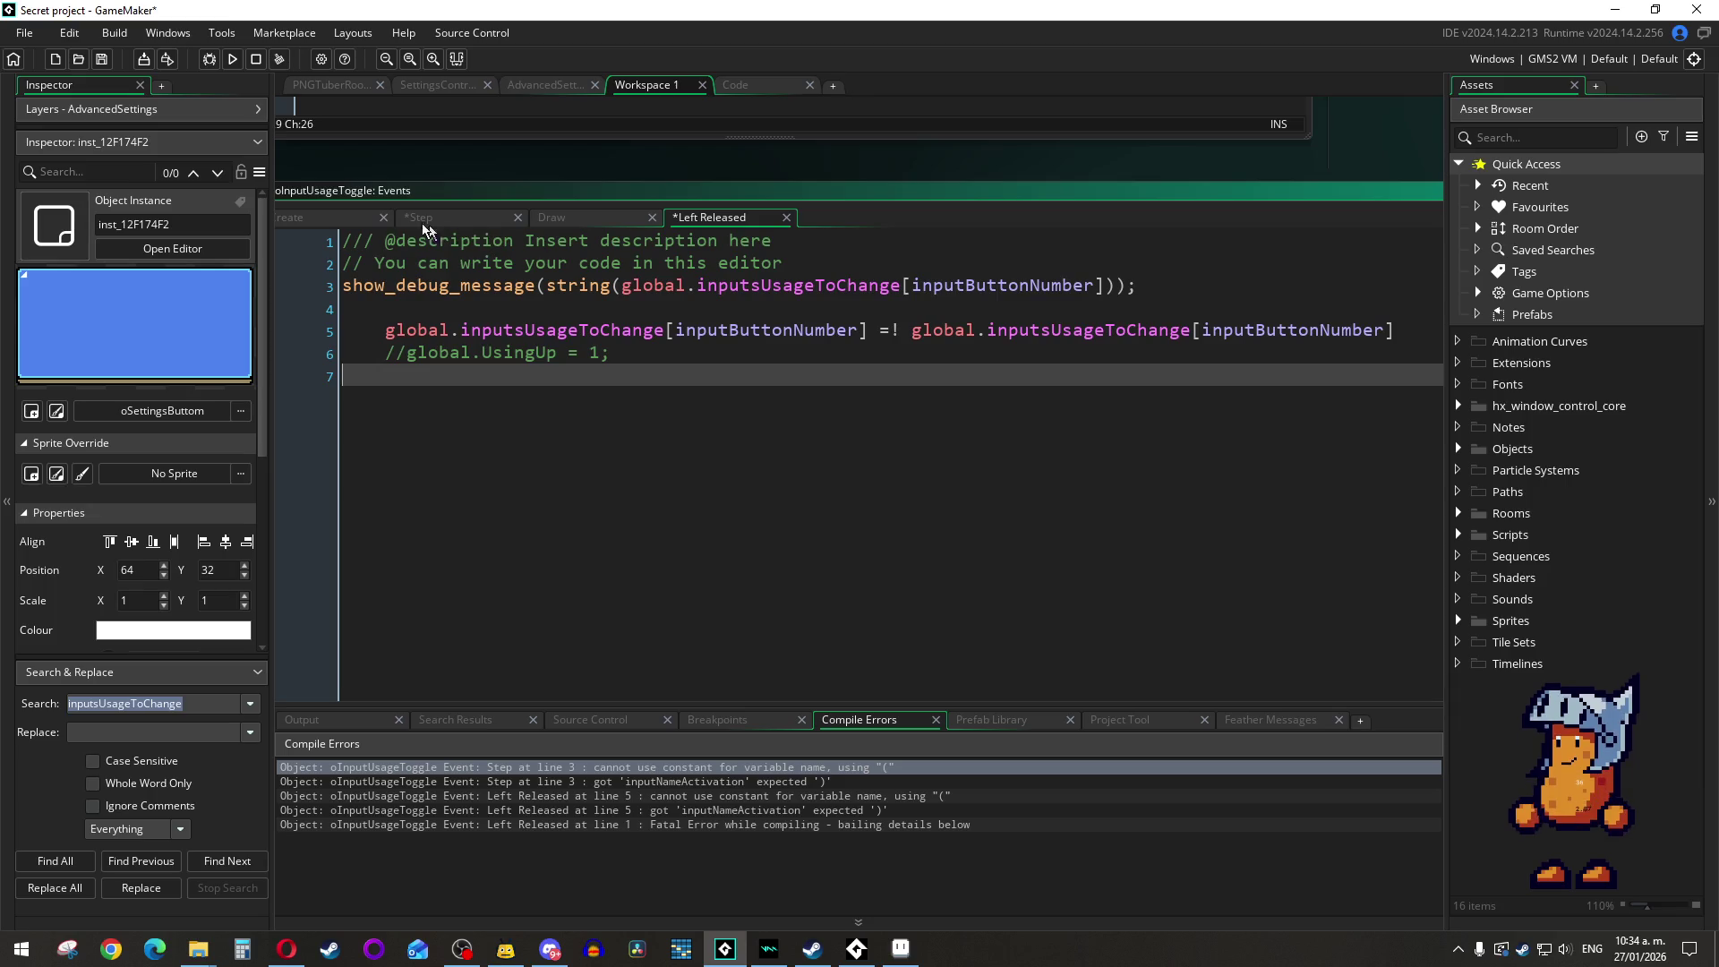
left_click(452, 222)
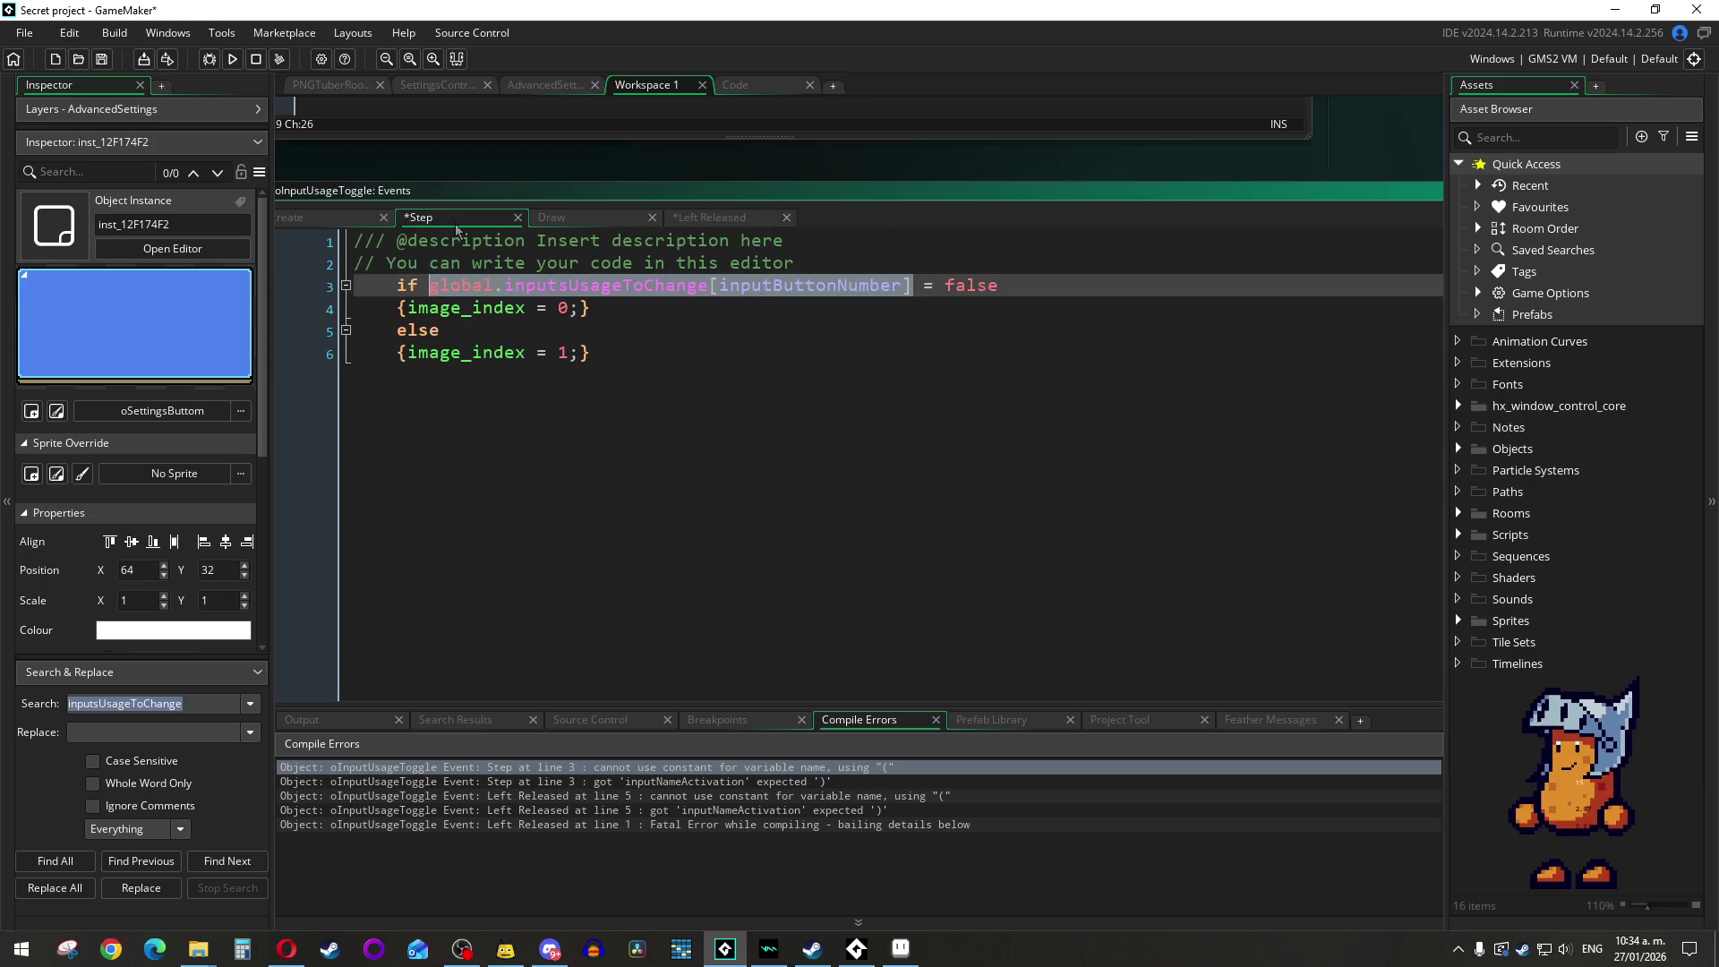
left_click(586, 219)
left_click(347, 222)
scroll(685, 338, "up", 8)
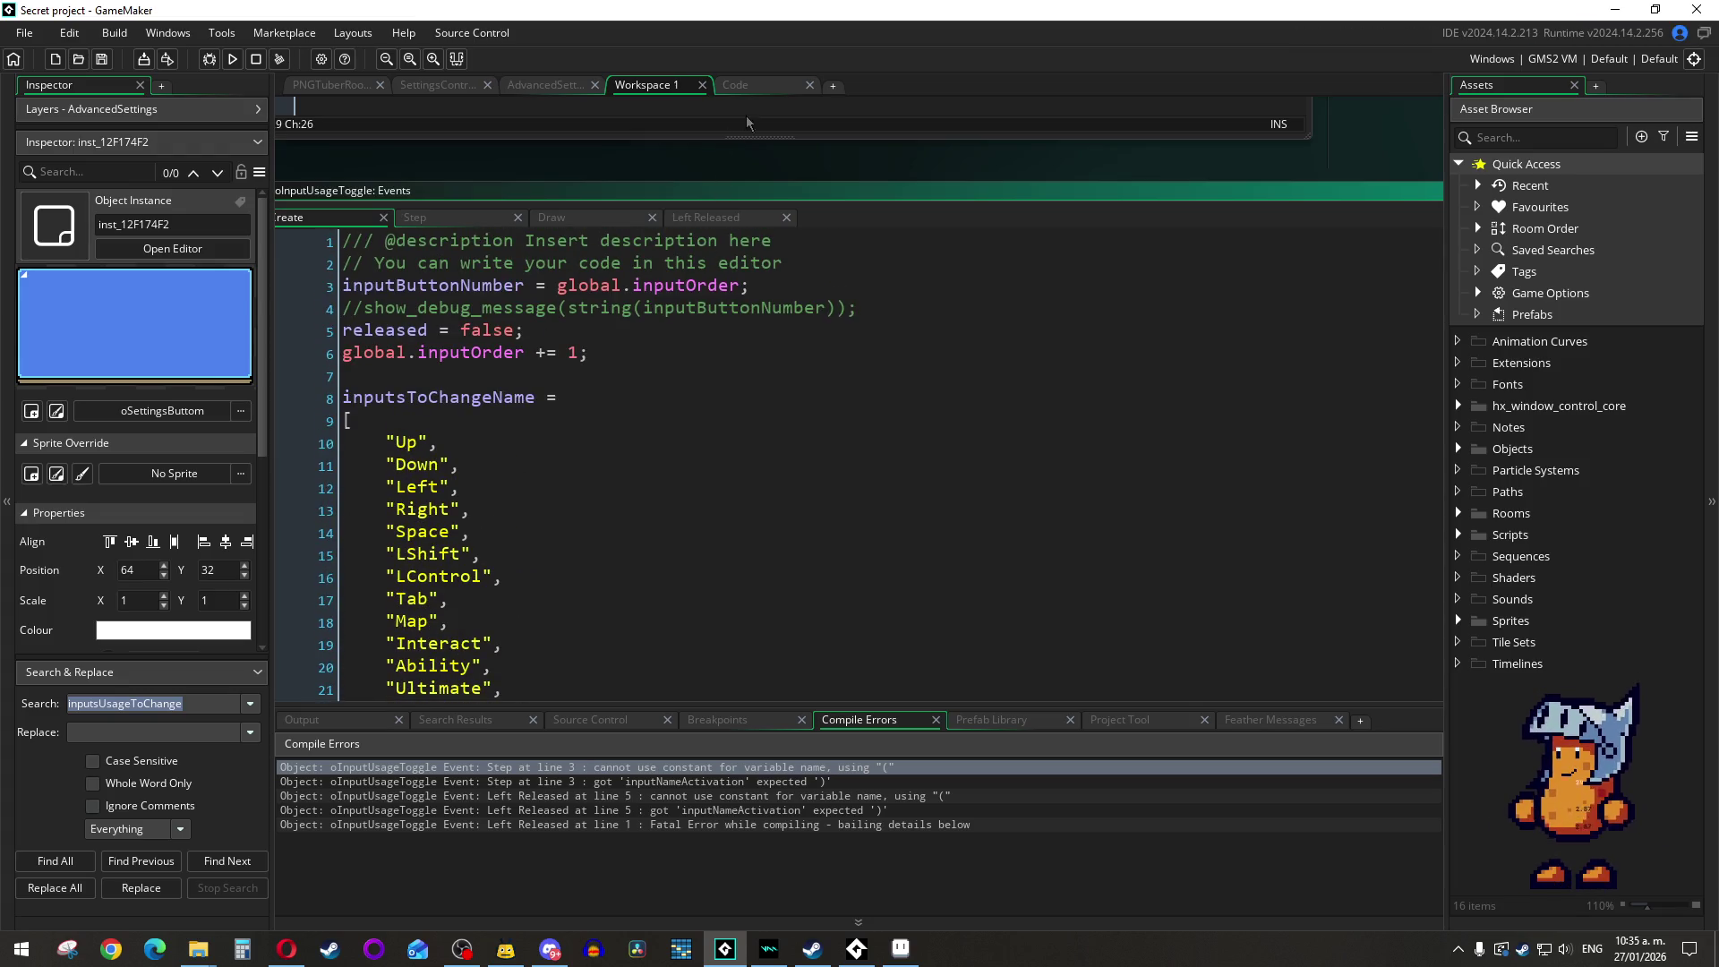
Step: Comment out lines 84–104, the global.inputUsageActivation struct, in global_variables.gml
scroll(568, 310, "down", 3)
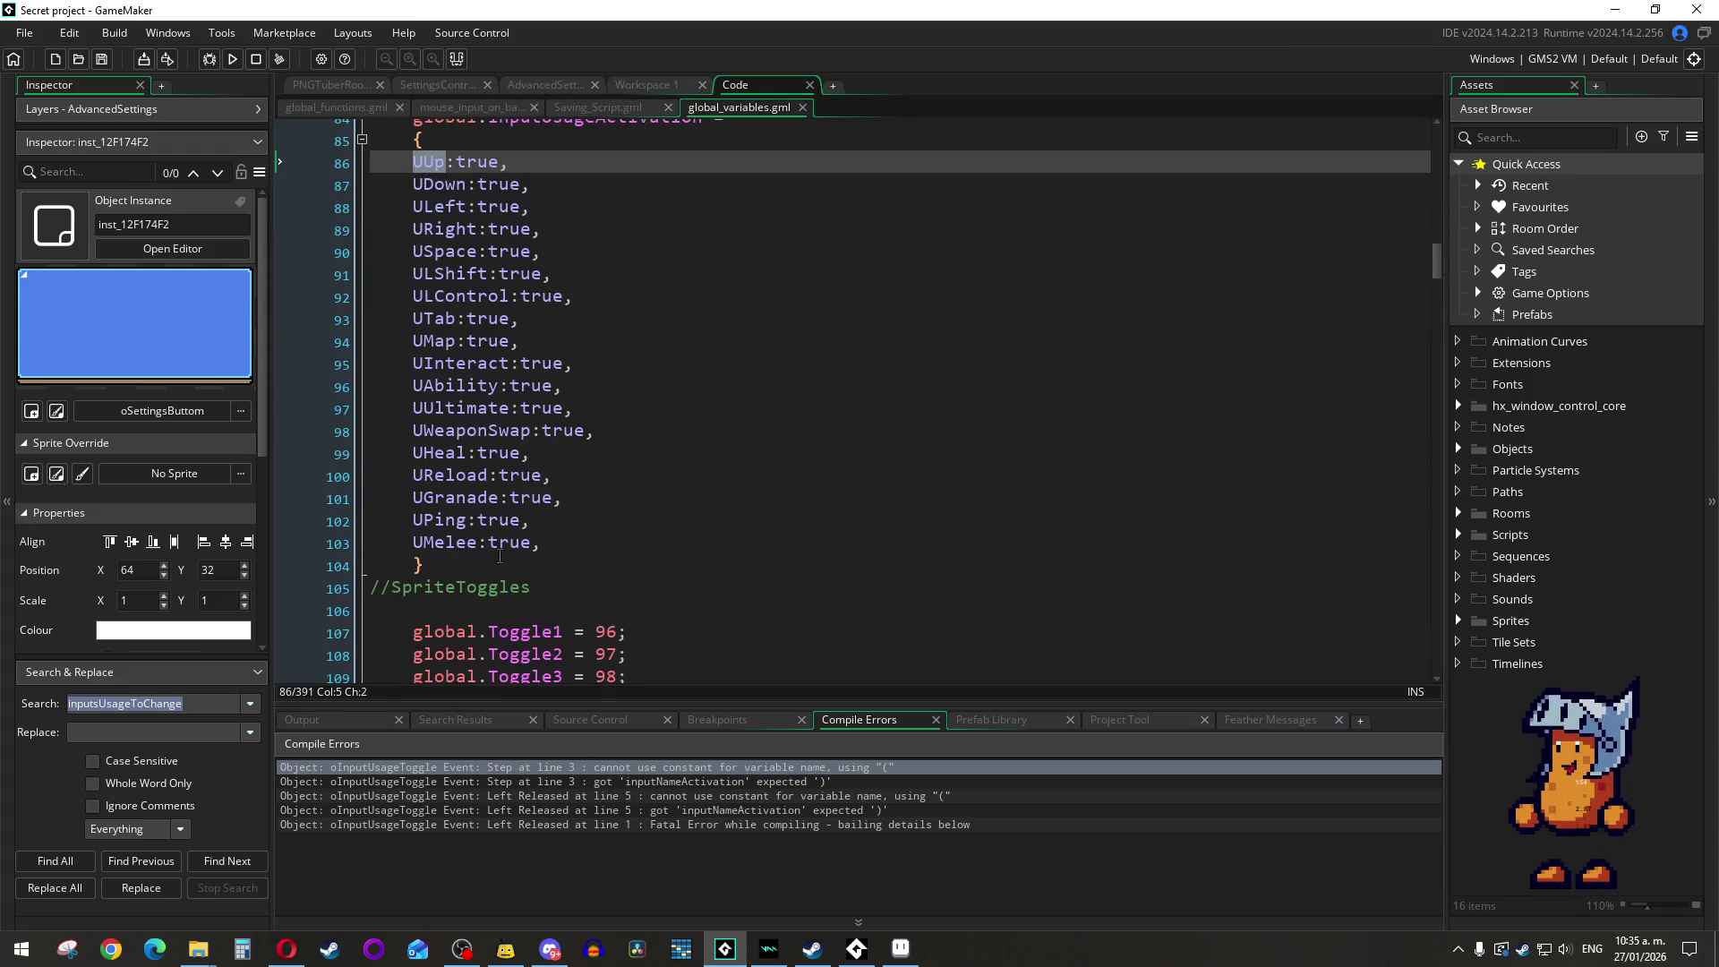
left_click_drag(430, 548, 404, 235)
right_click(405, 235)
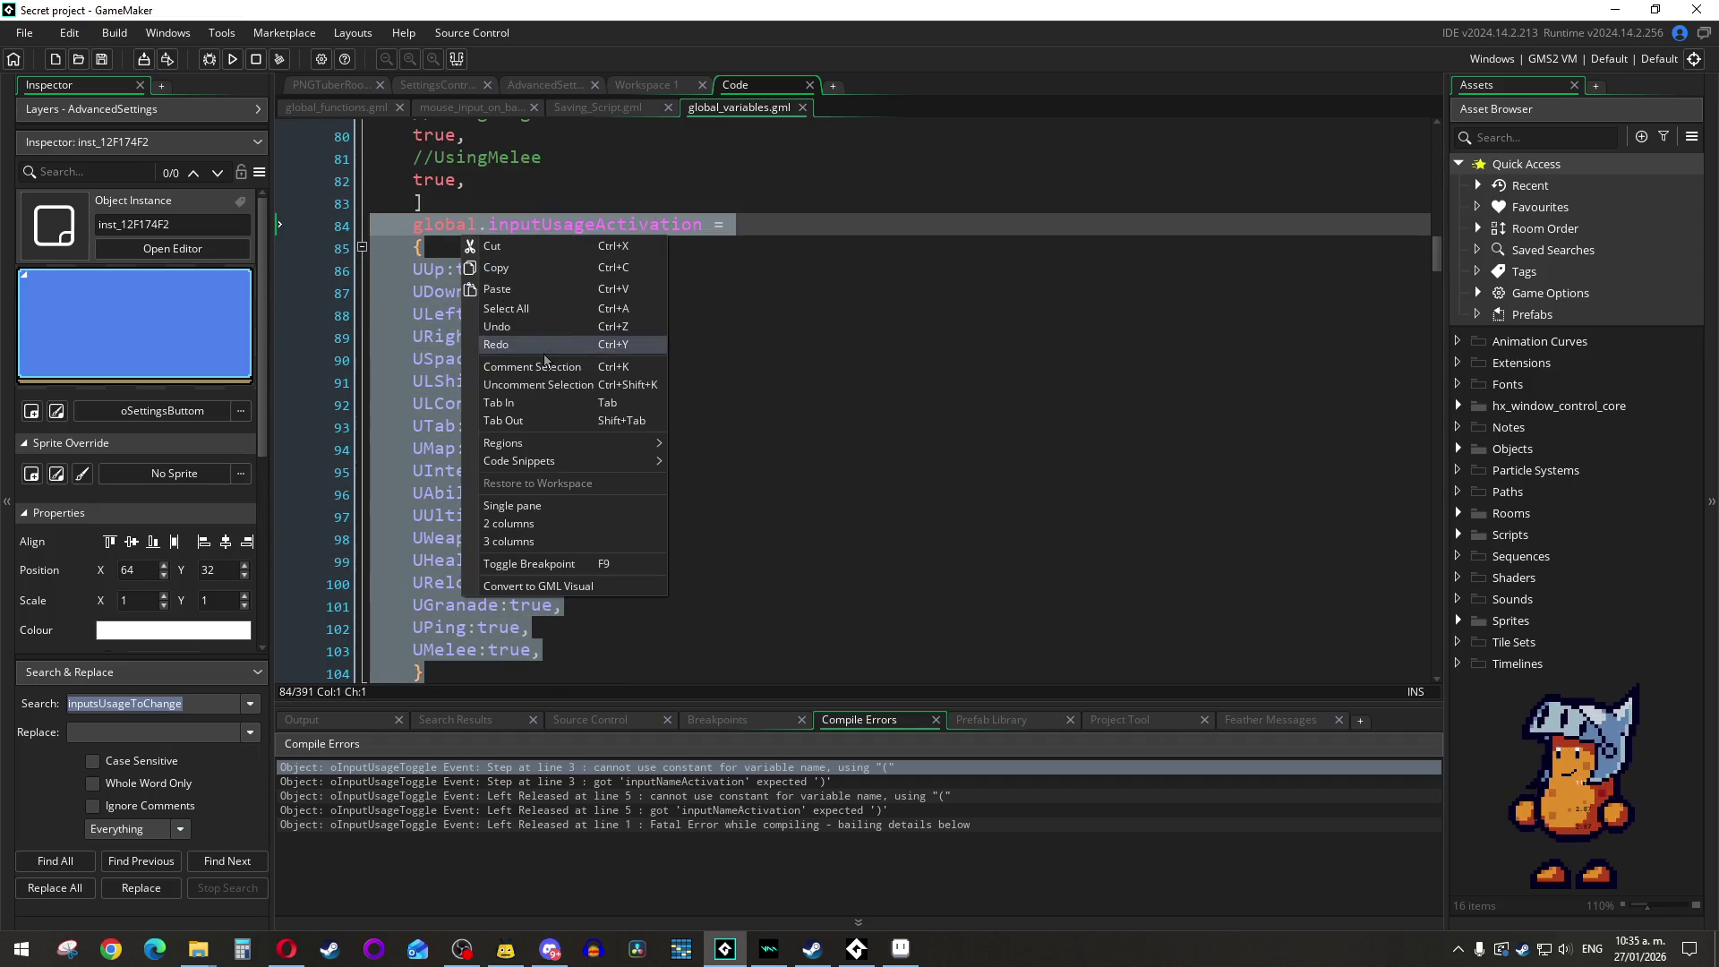
left_click(501, 370)
Step: Comment out the inputNameActivation array on lines 29–49 of the Create event
left_click(661, 84)
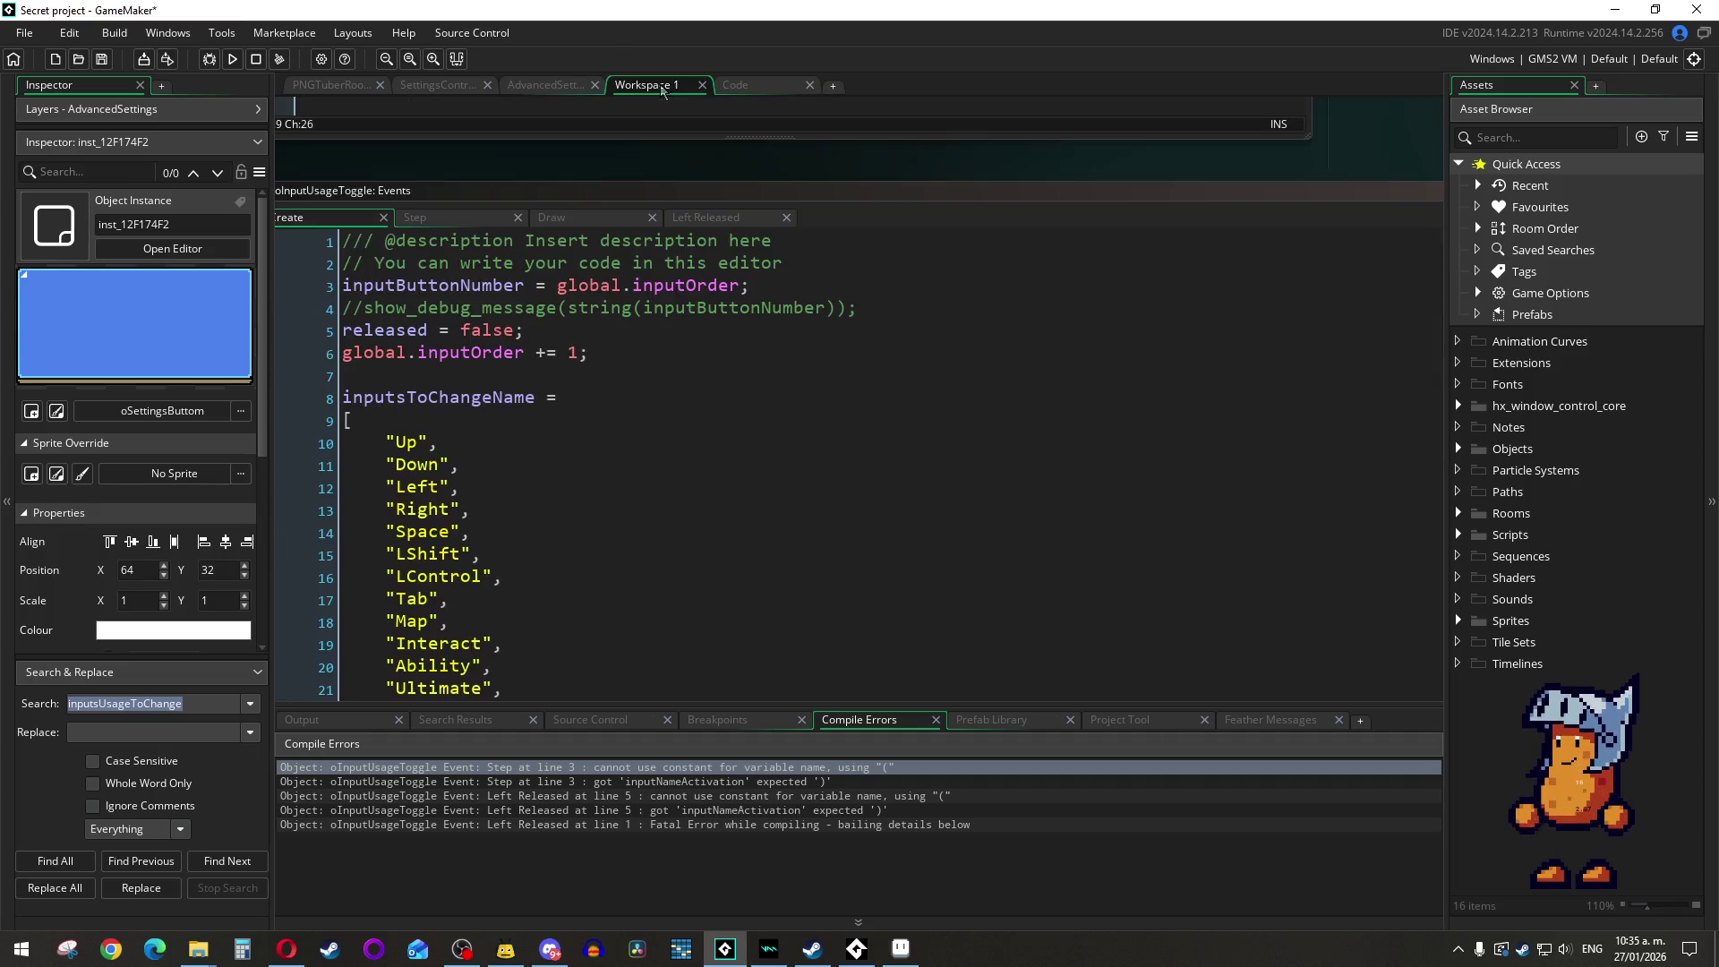
scroll(741, 390, "down", 8)
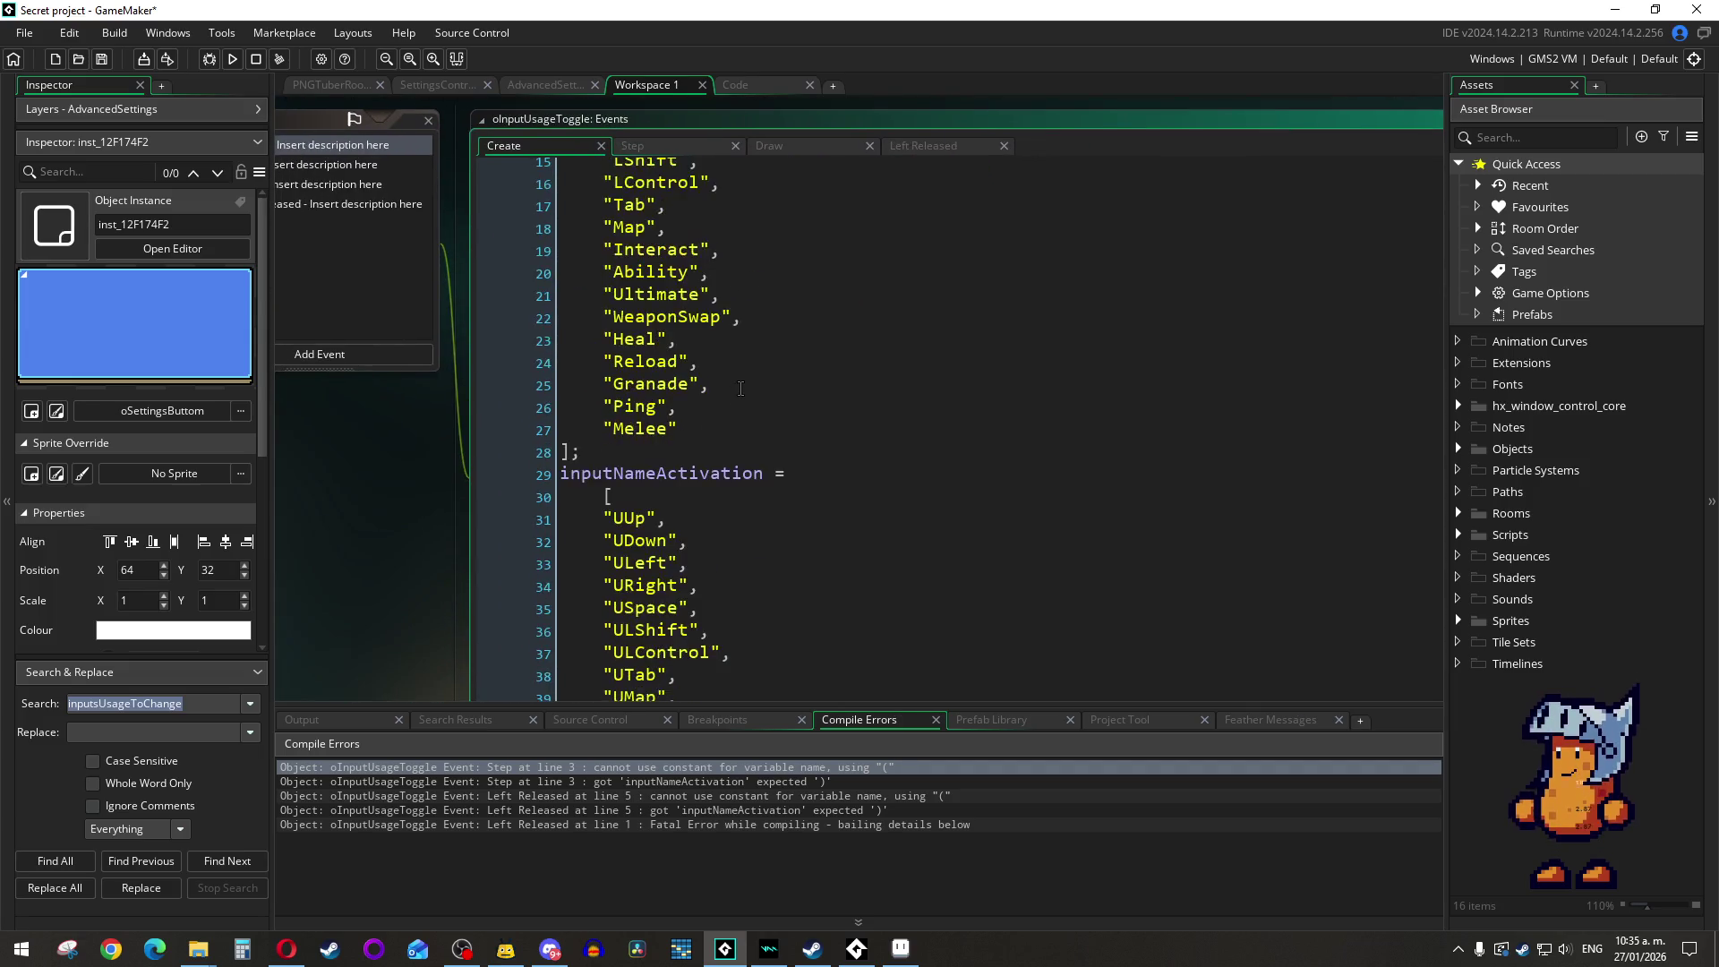
mouse_move(563, 270)
left_mouse_down()
mouse_move(617, 295)
mouse_move(717, 555)
mouse_move(724, 751)
mouse_move(636, 627)
left_mouse_up()
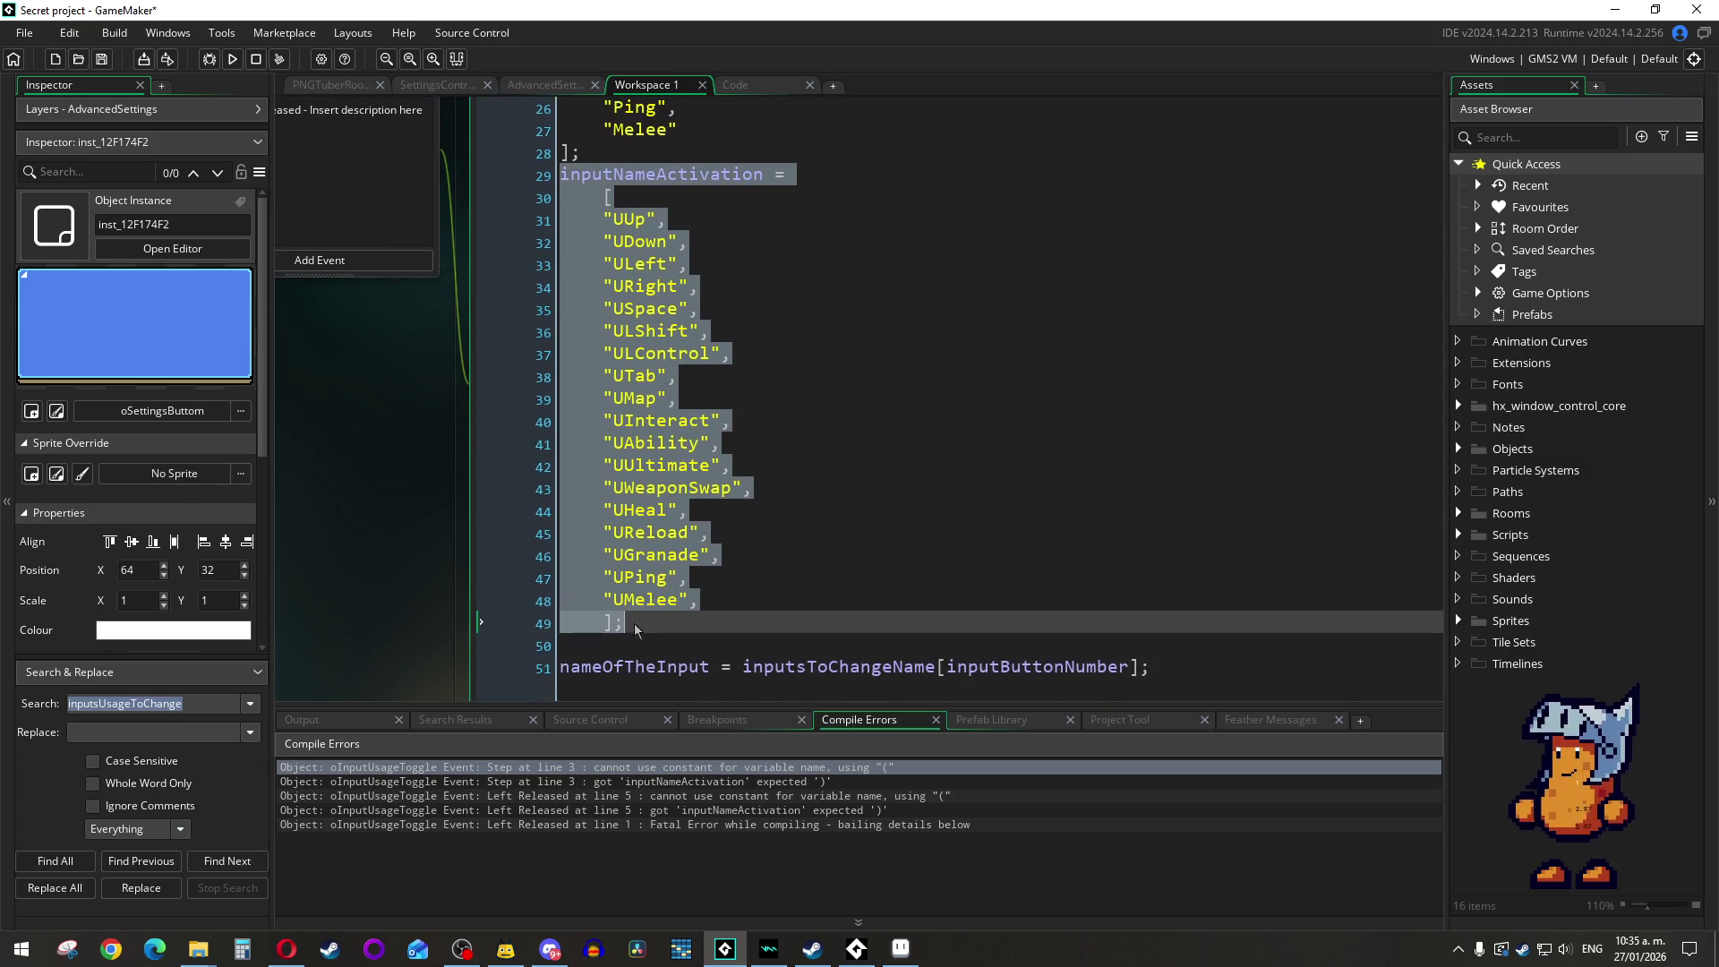
right_click(641, 564)
left_click(686, 694)
left_click_drag(694, 509, 753, 538)
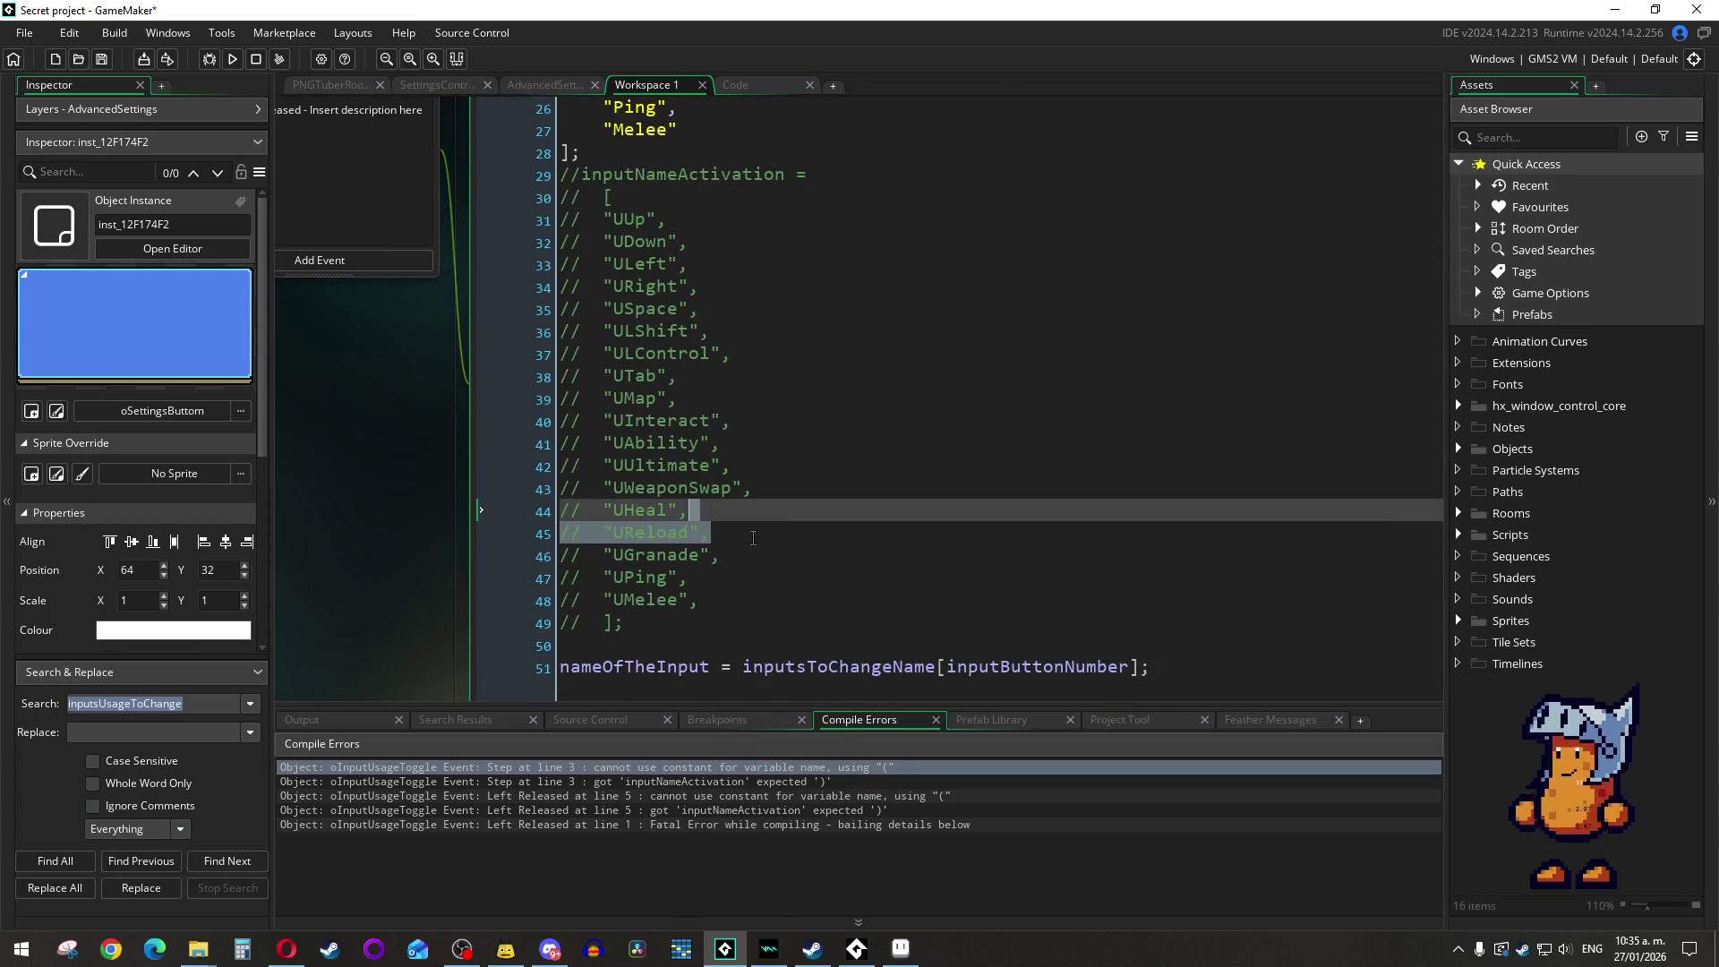
Step: Run the game, toggle the Ability input in Settings, then close the game window
left_click(232, 58)
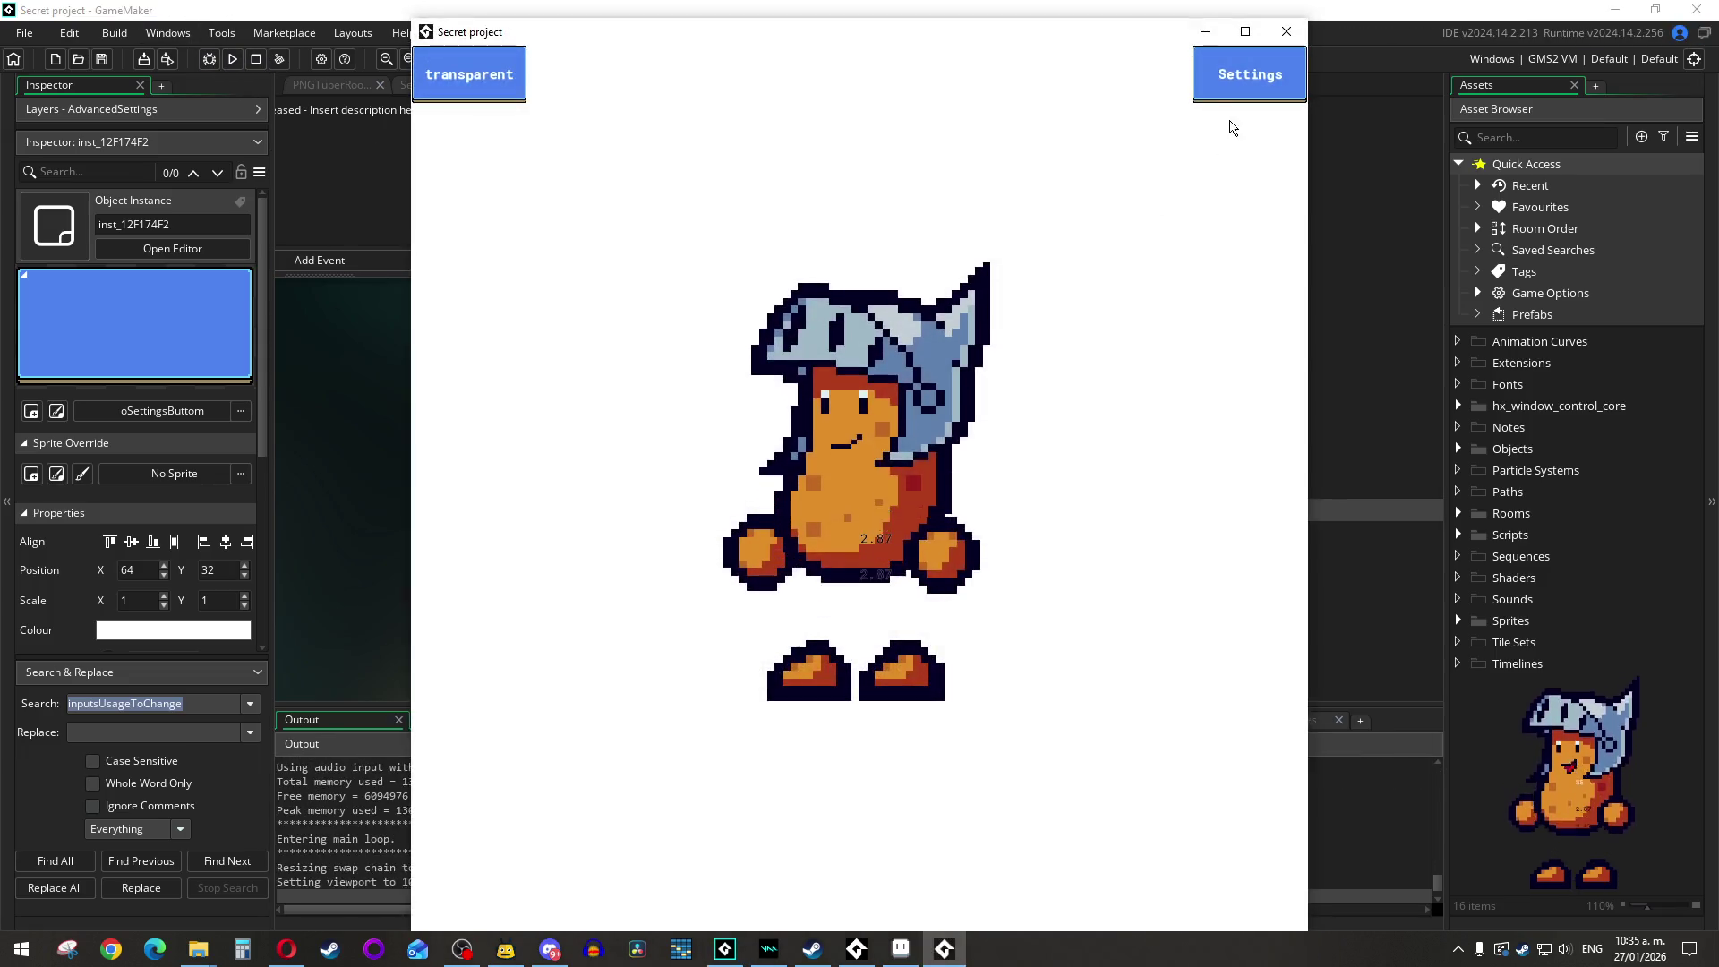
left_click(1244, 82)
left_click(787, 403)
left_click(591, 333)
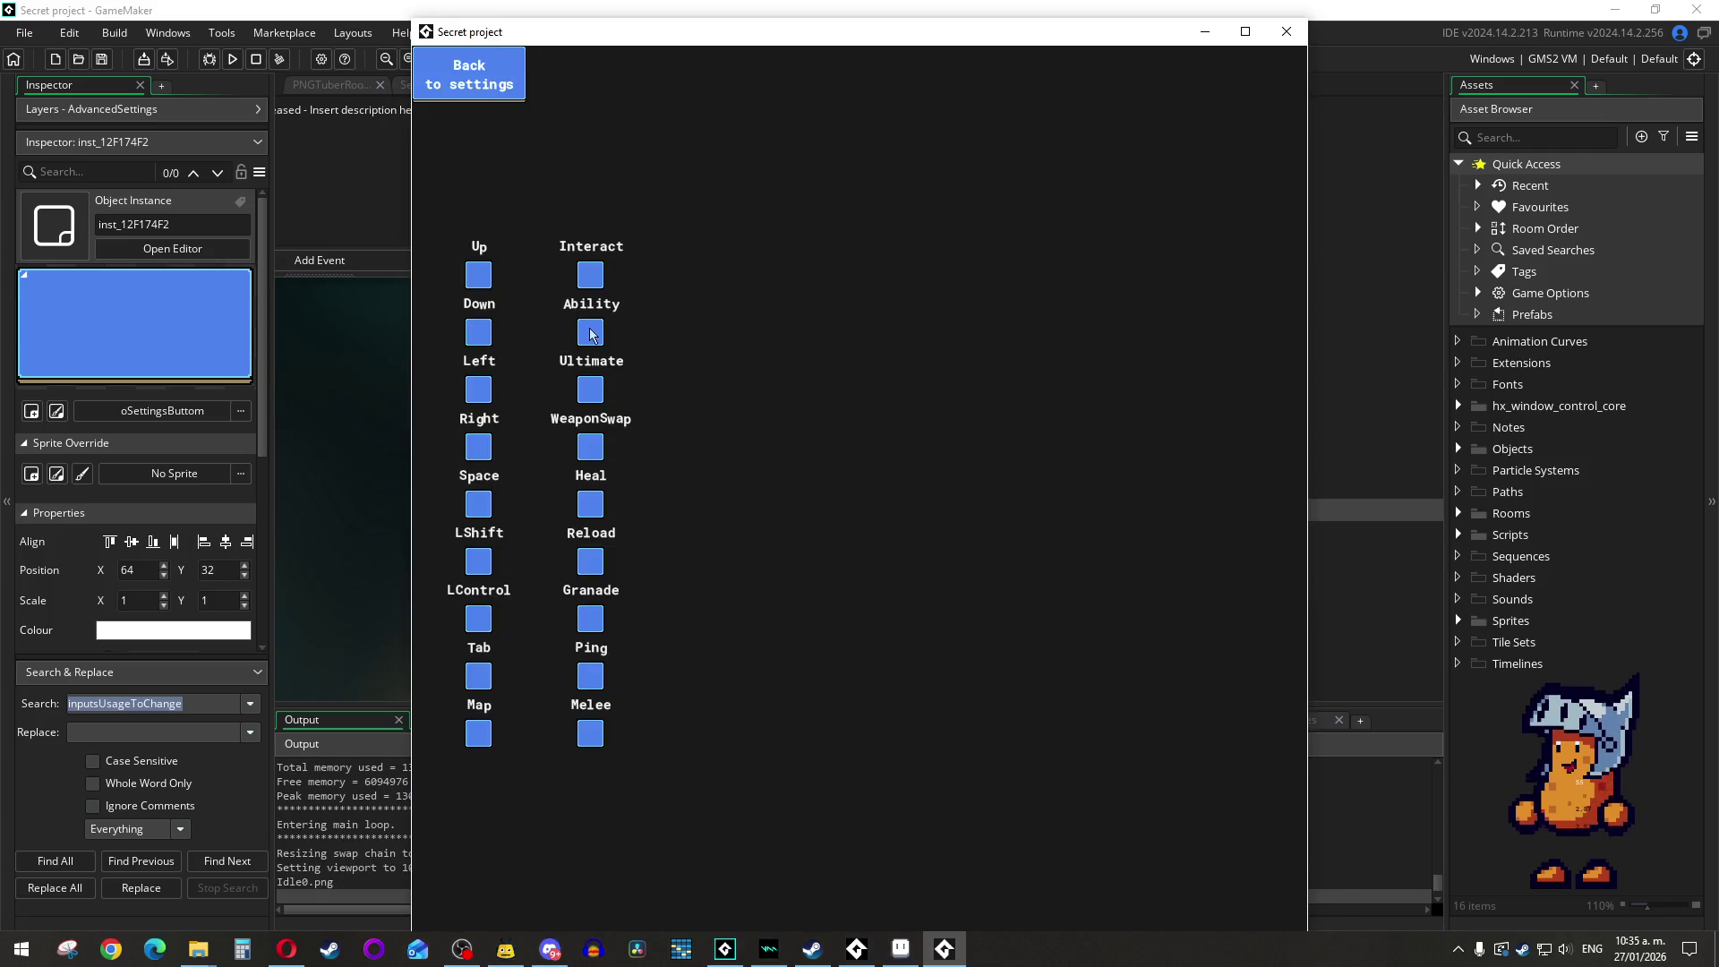
left_click(502, 85)
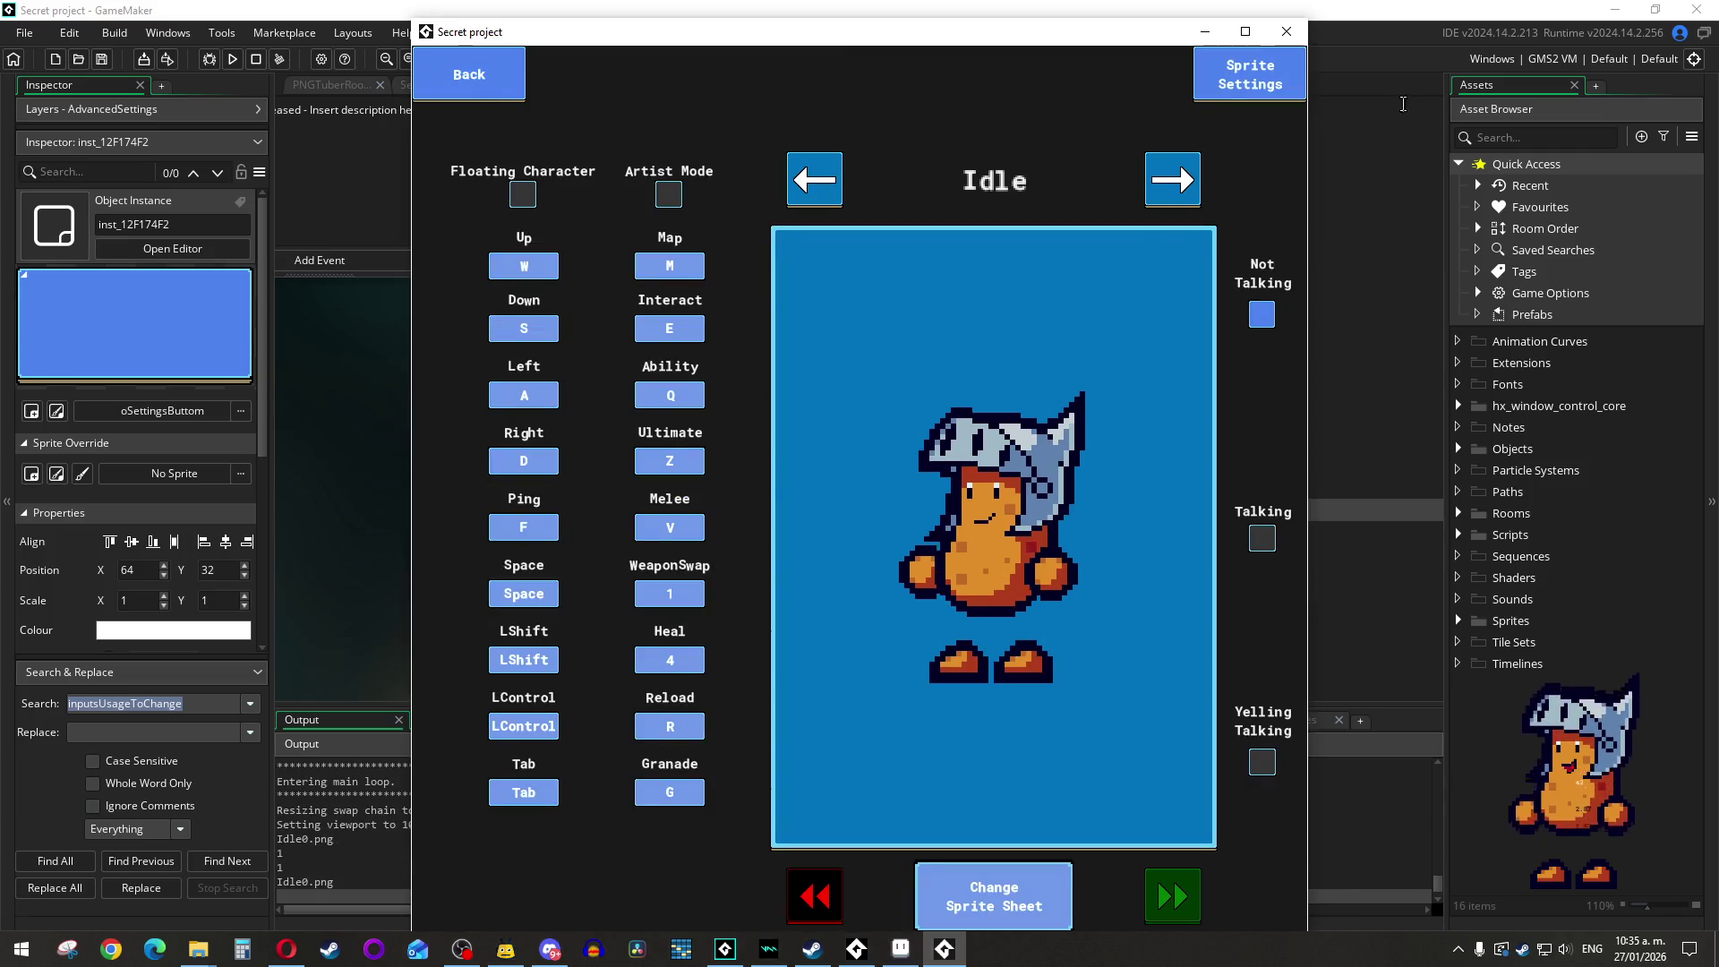
left_click(1287, 31)
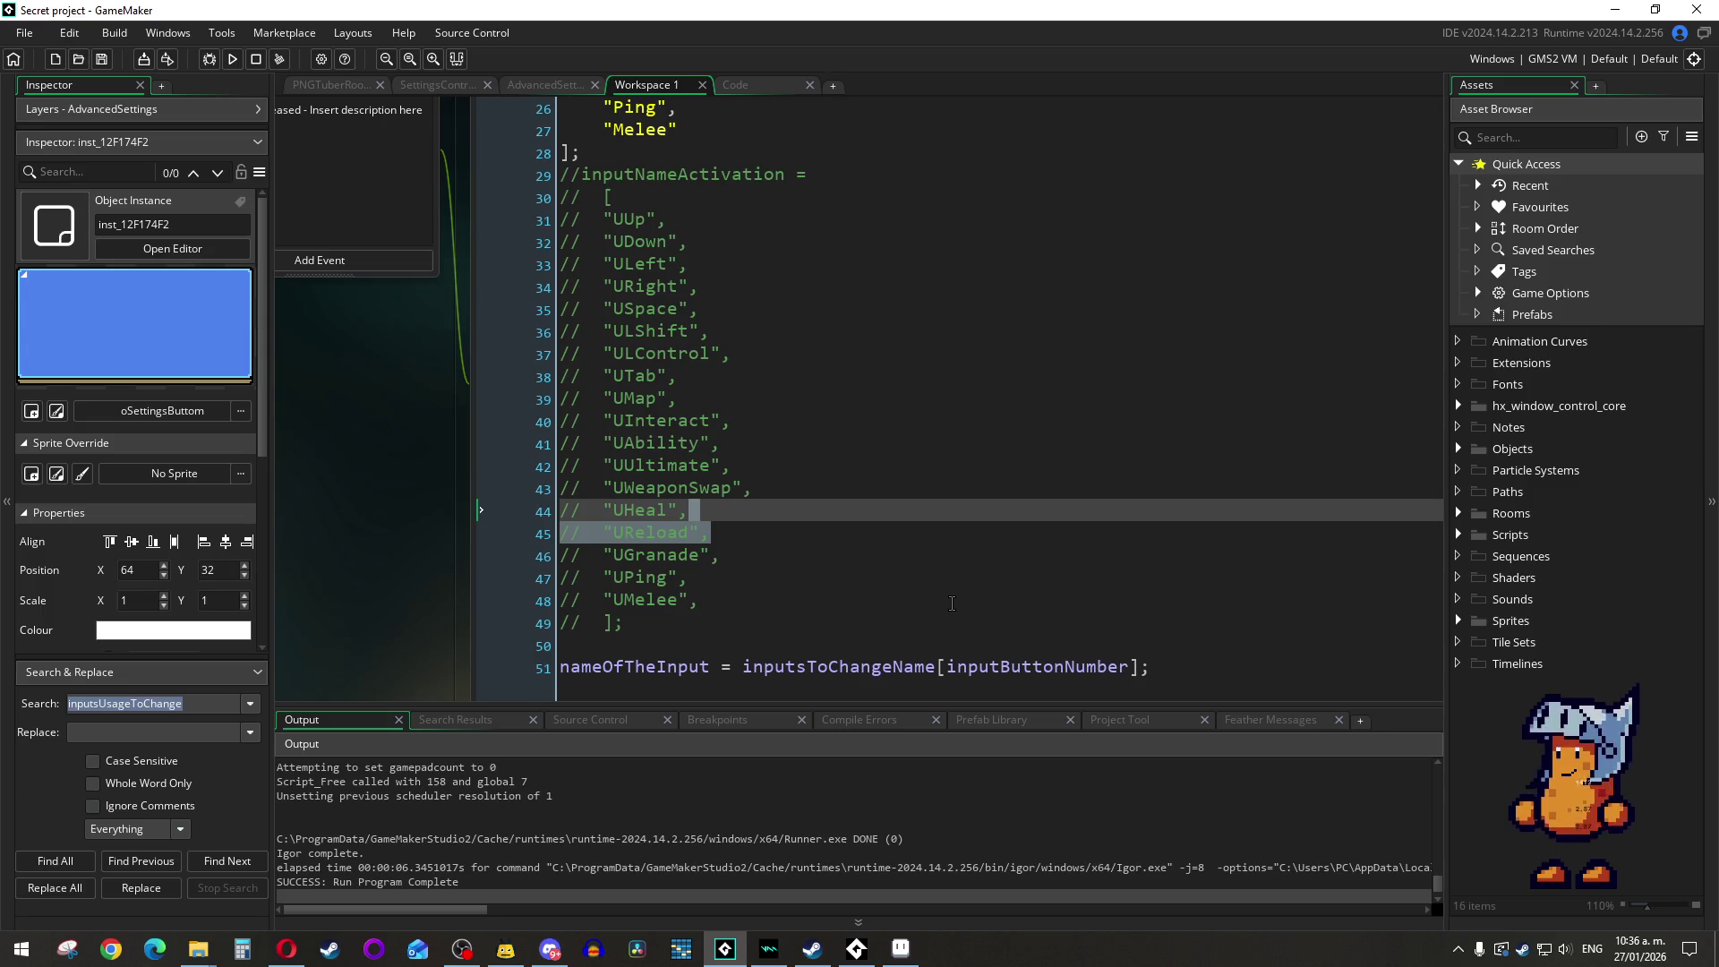
mouse_move(866, 666)
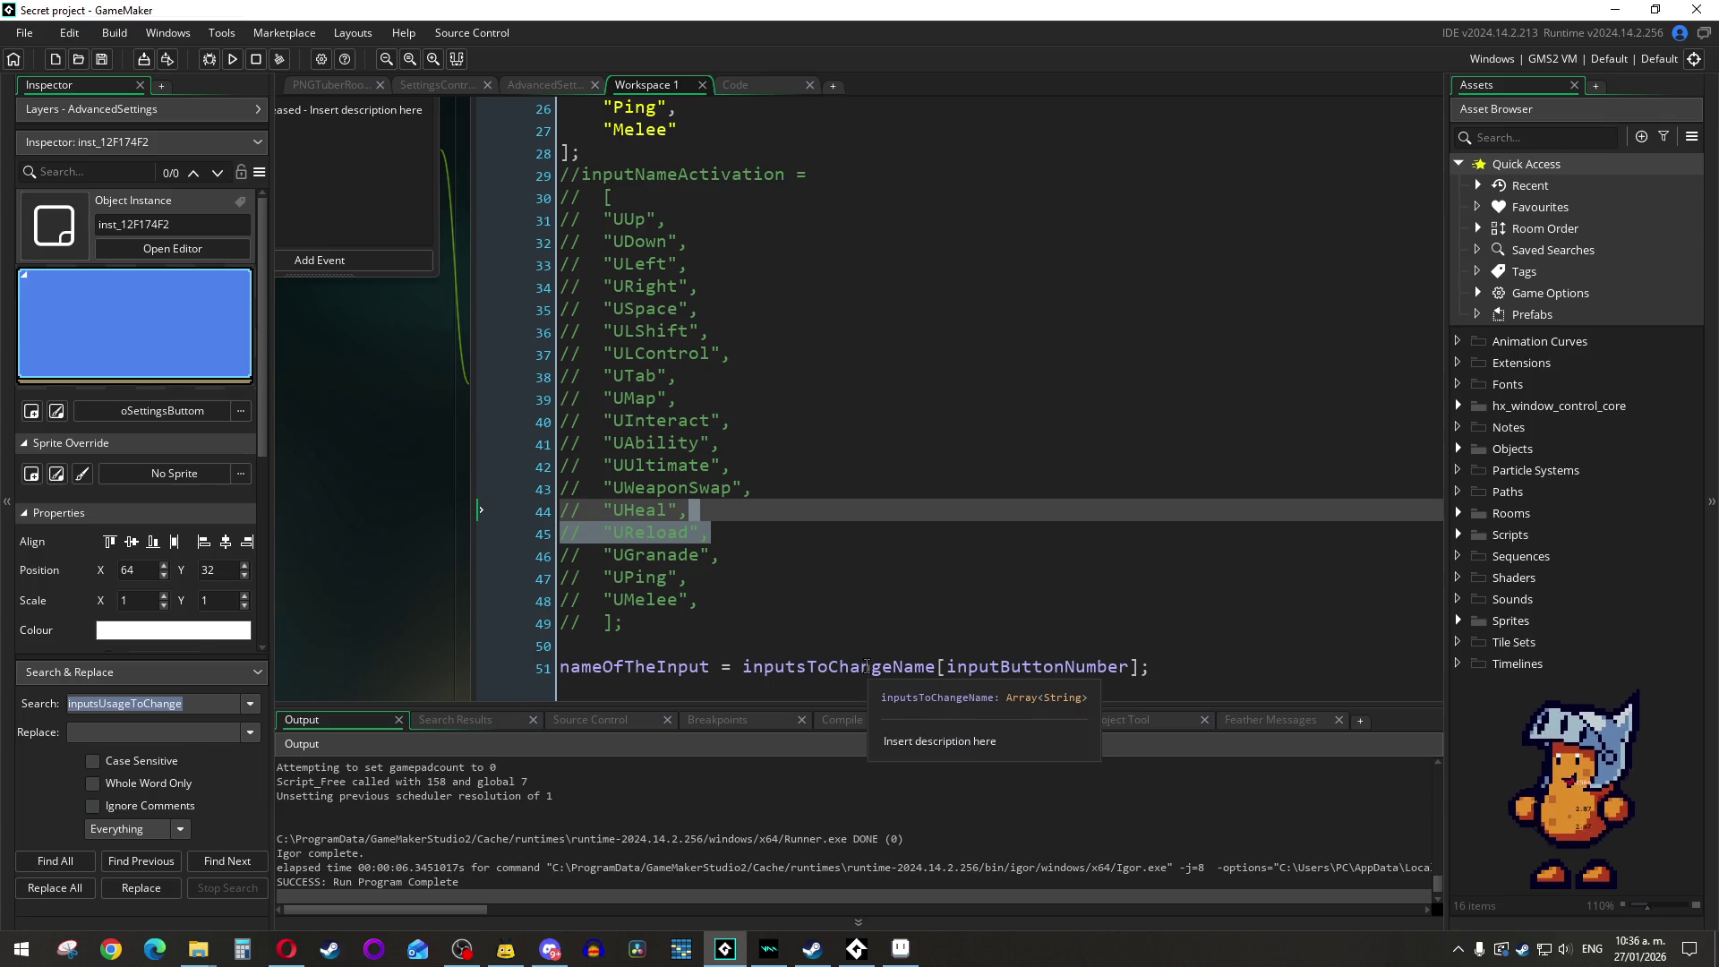